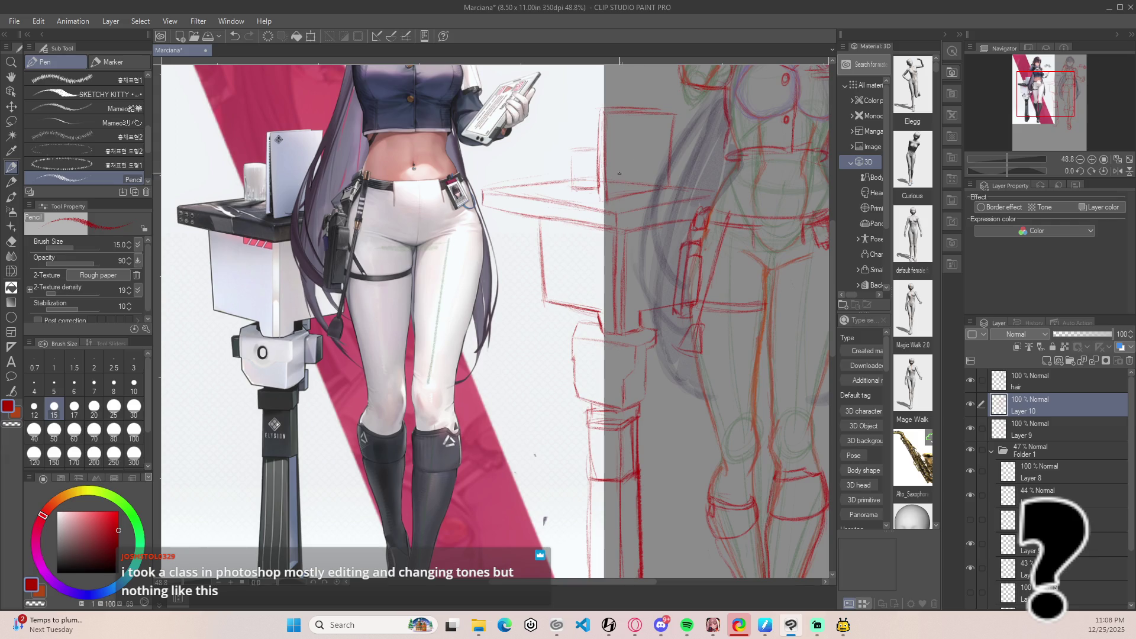
Darken the stand's edge line with a pencil stroke, undo and redo it, then rotate the view to -20°.
drag(602, 142, 601, 193)
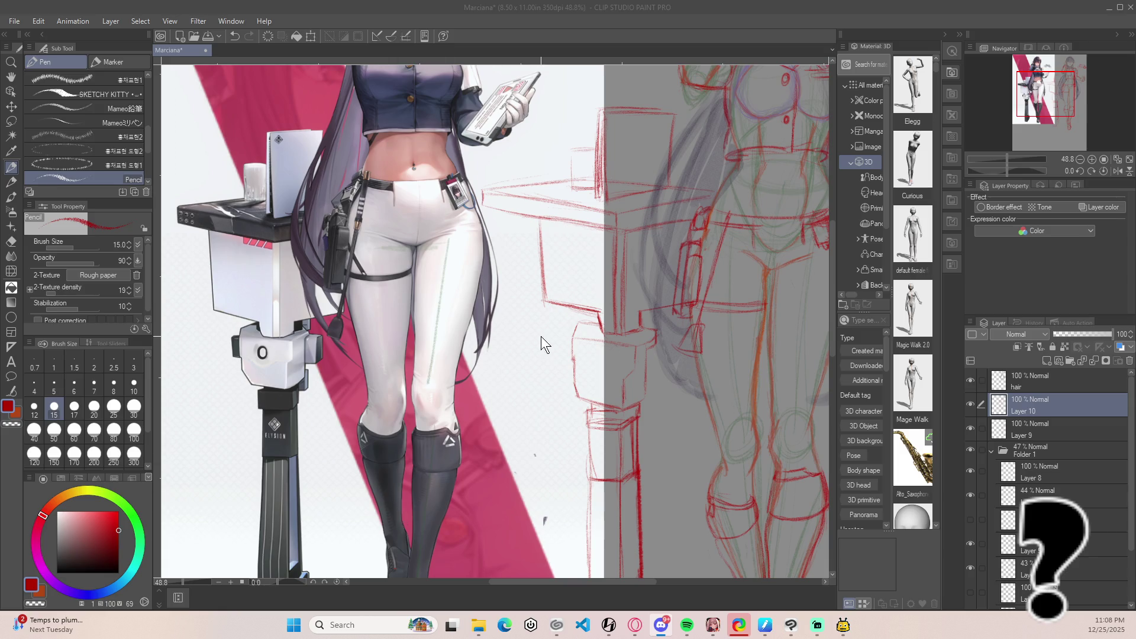
scroll(642, 348, down, 1)
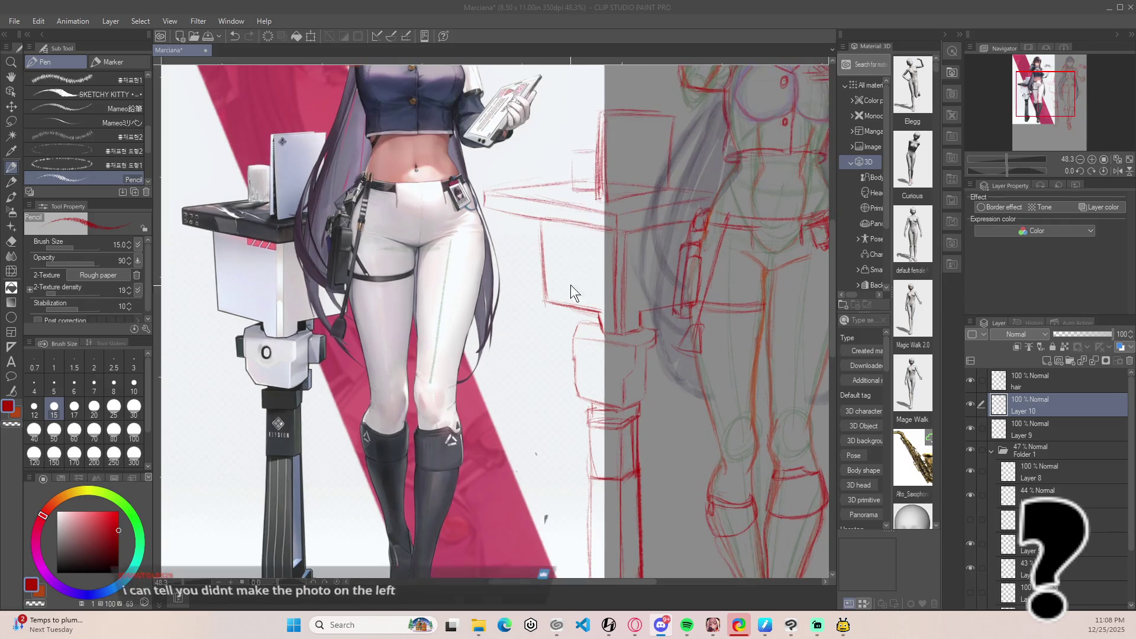
click(620, 222)
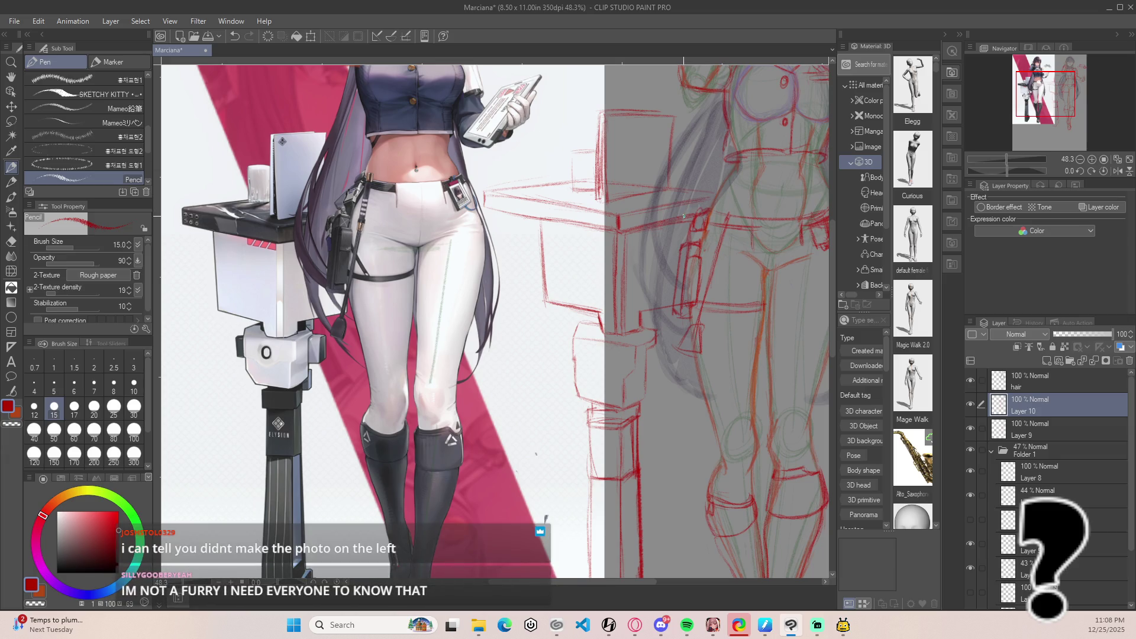
key(ctrl+z)
key(ctrl+y)
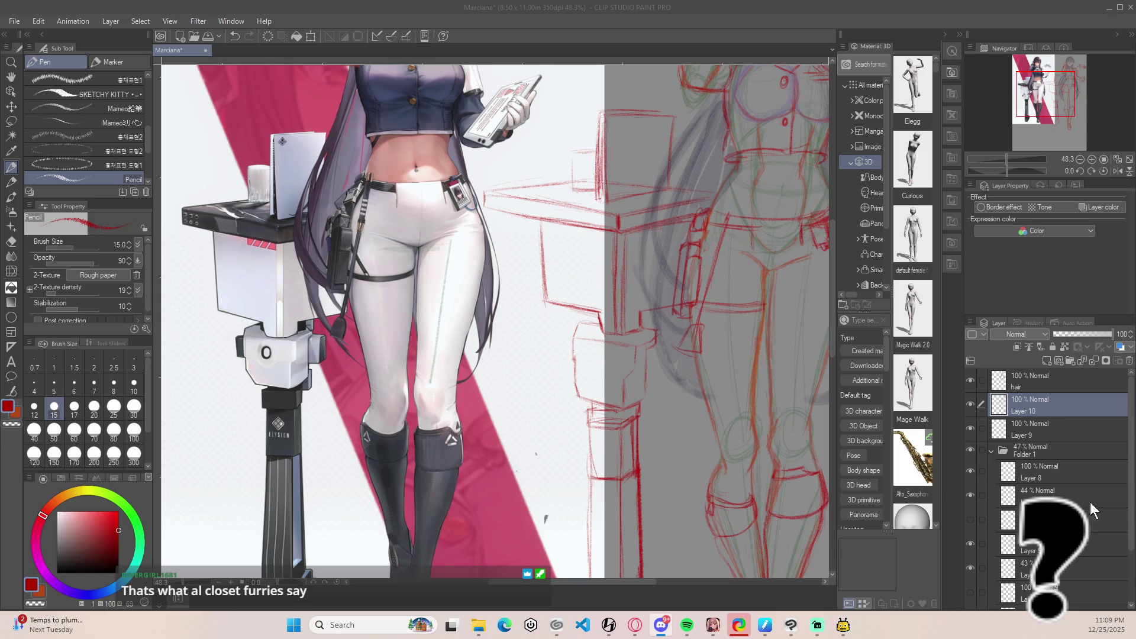
click(611, 379)
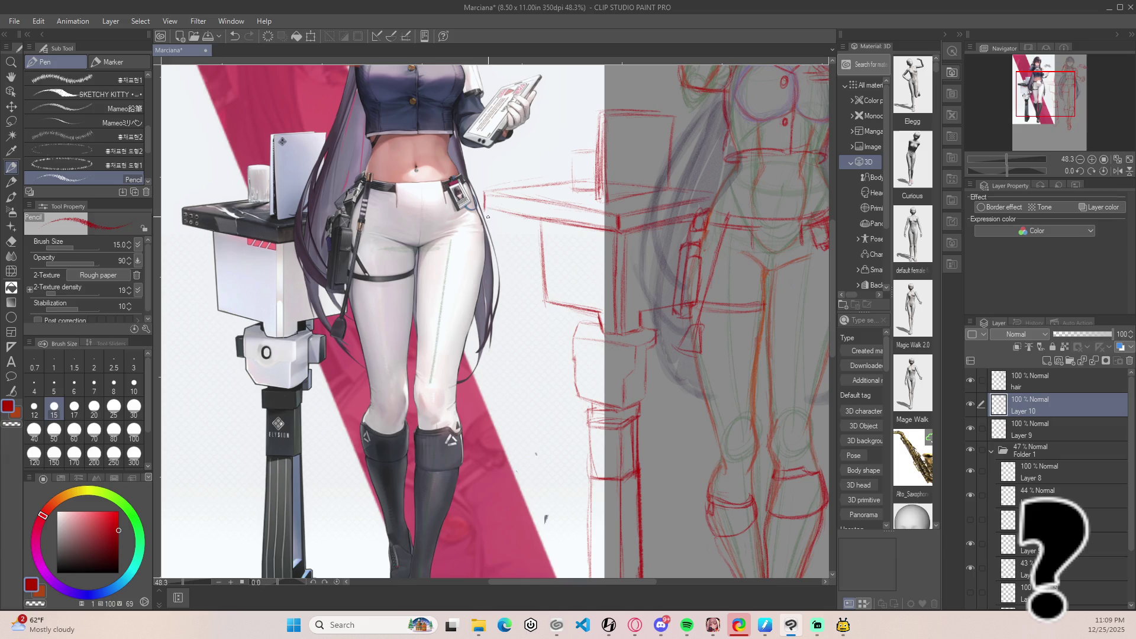
mouse_move(474, 157)
mouse_down()
mouse_move(559, 223)
mouse_move(419, 247)
mouse_up()
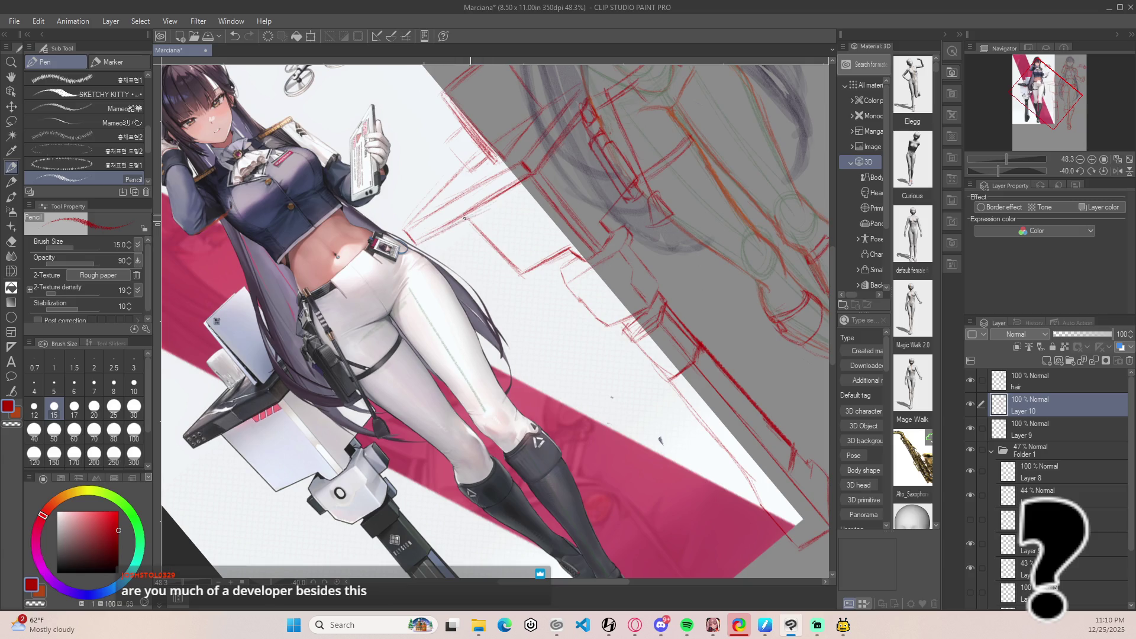
Add a short pencil stroke to the stand, save the drawing, and rotate the view to -10°.
drag(474, 215, 524, 184)
key(e)
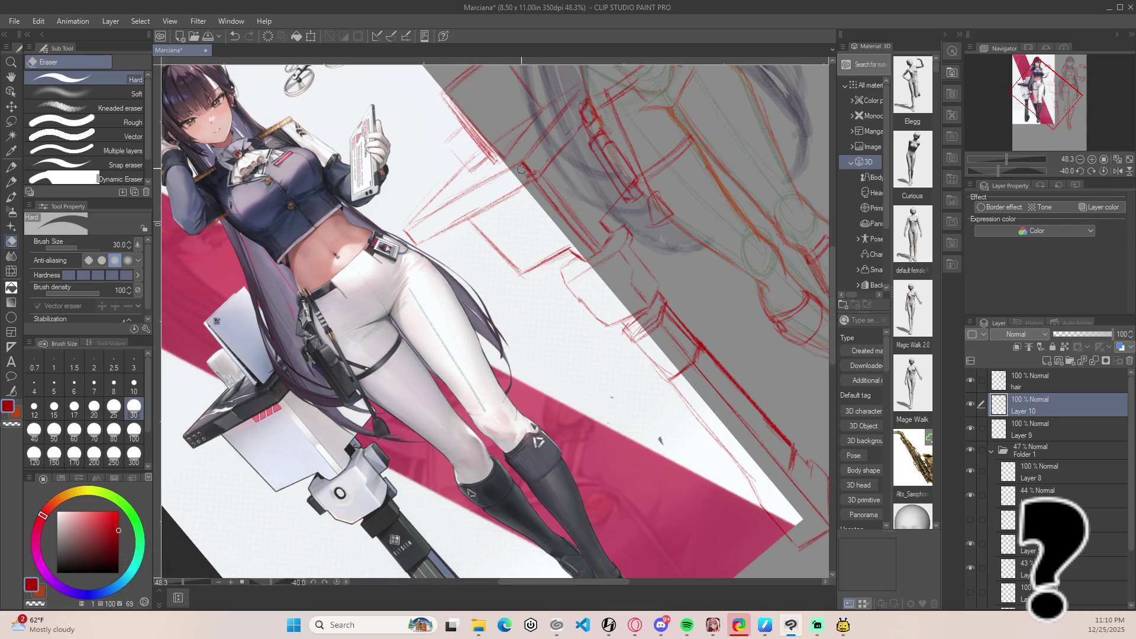
key(minus)
key(minus)
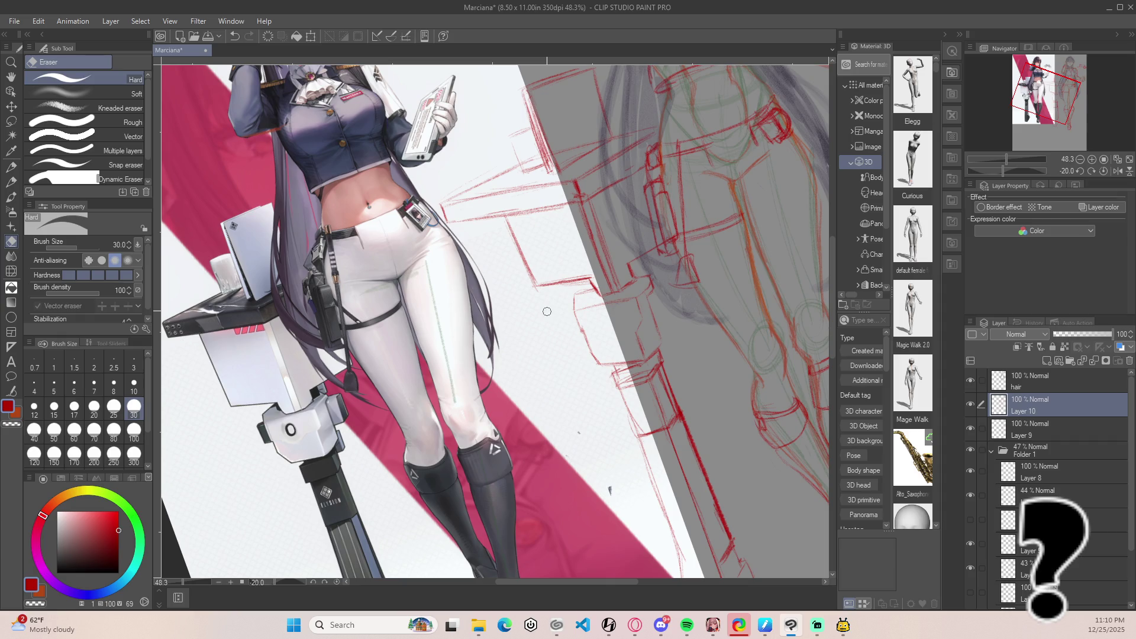
key(ctrl+s)
key(p)
click(442, 177)
key(asciicircum)
key(asciicircum)
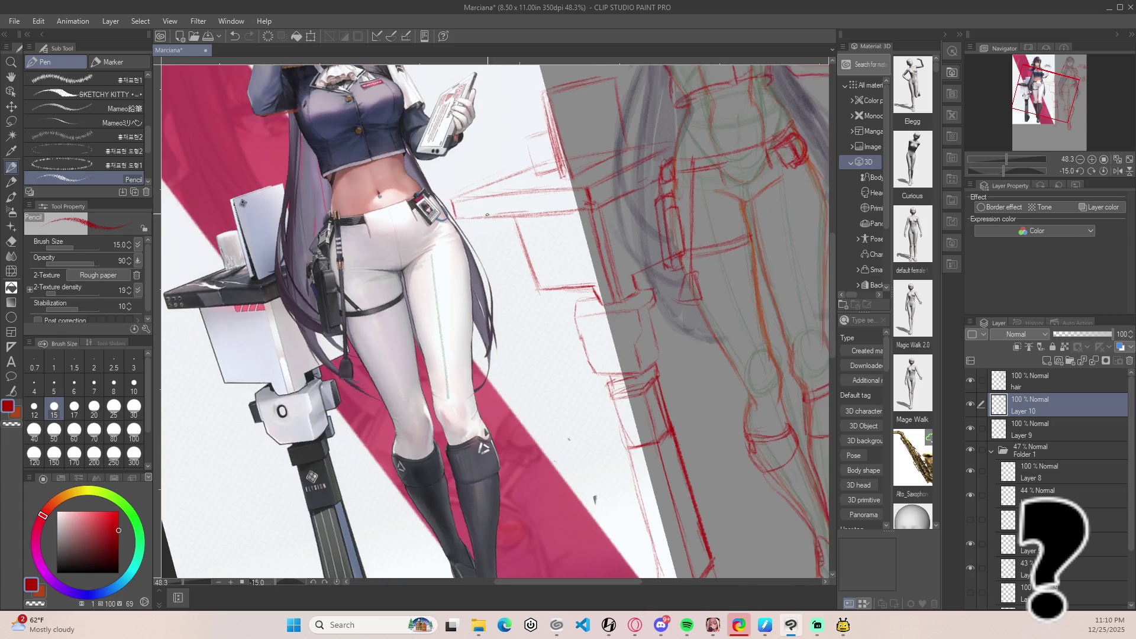
drag(505, 213, 519, 207)
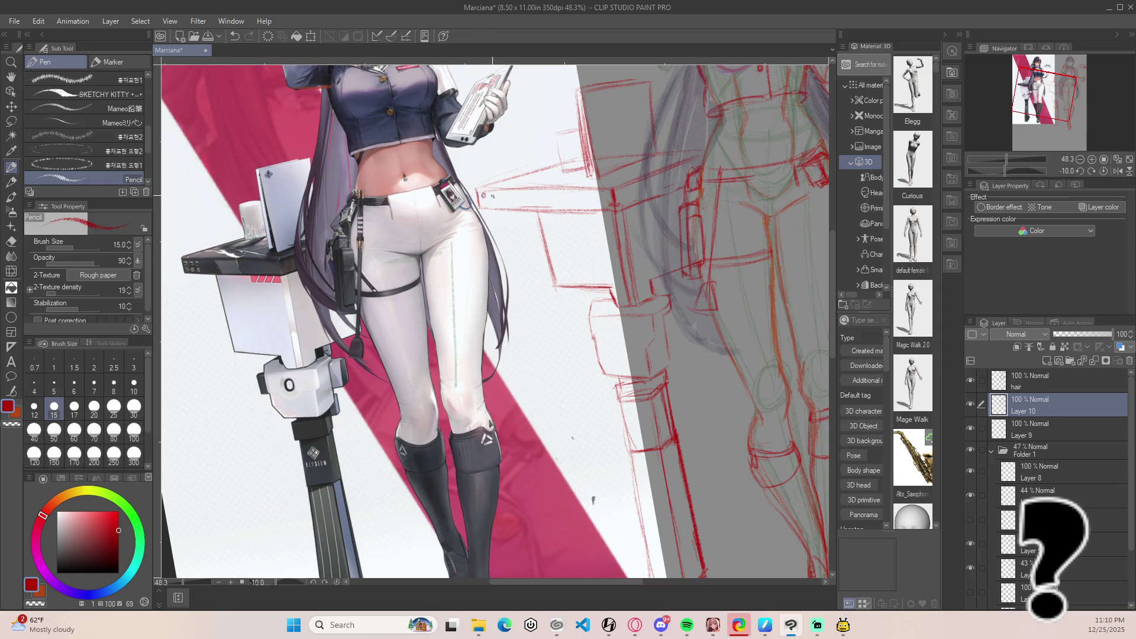
Draw two small button circles on the stand top, then rotate the view to -5°.
drag(504, 194, 502, 193)
key(ctrl+z)
drag(491, 198, 502, 203)
key(ctrl+z)
key(ctrl+y)
mouse_move(529, 182)
mouse_down()
mouse_move(587, 190)
mouse_move(600, 223)
mouse_up()
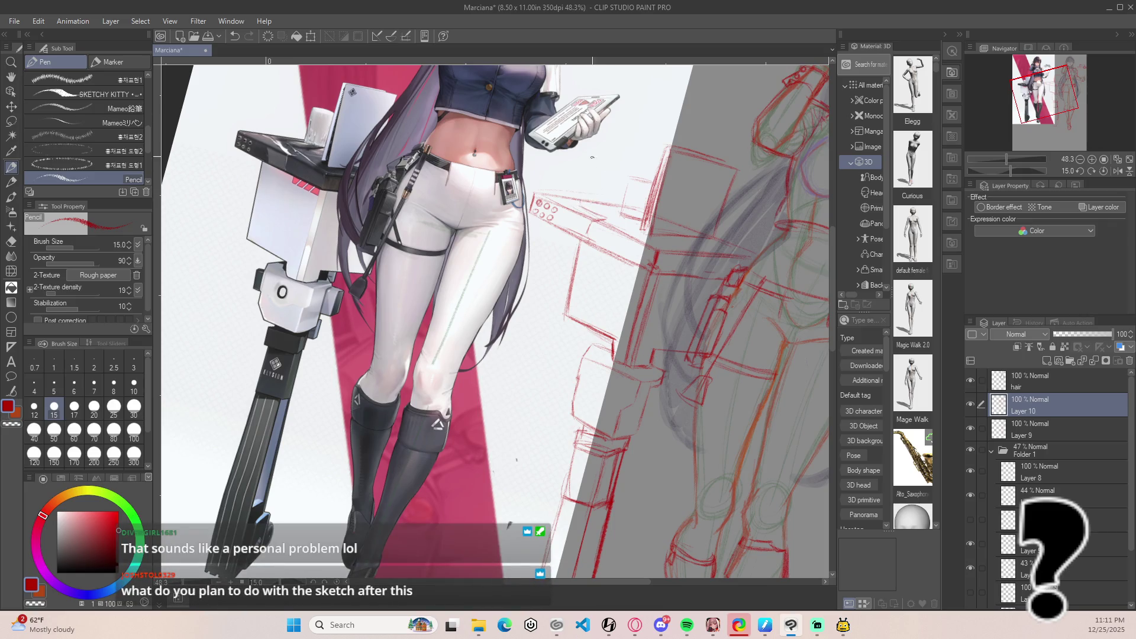
drag(668, 249, 661, 185)
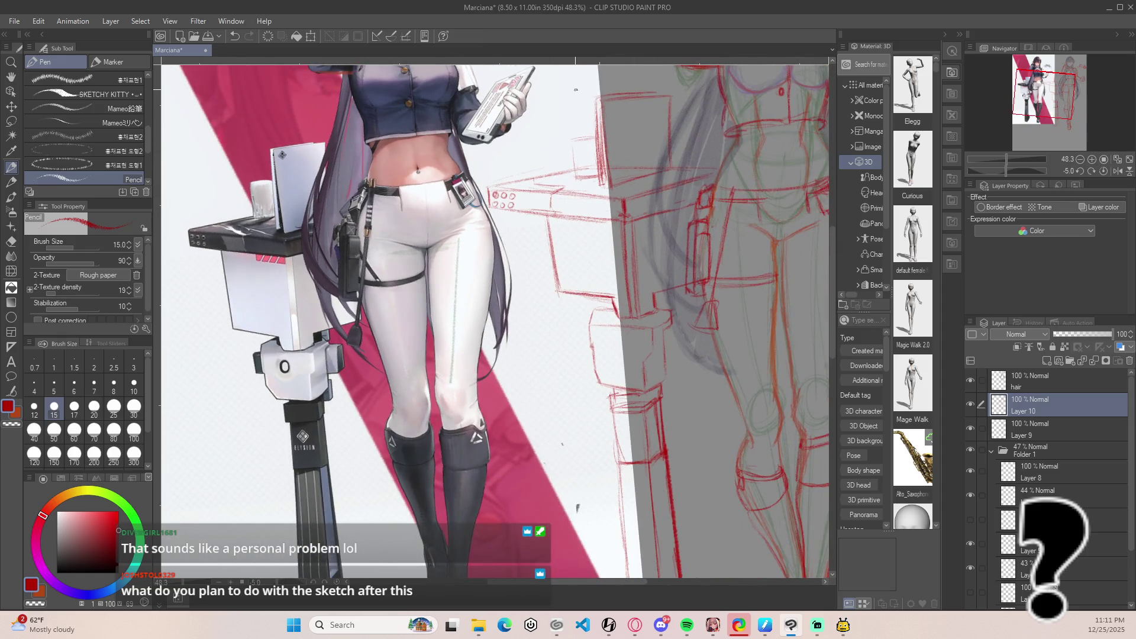
Zoom in on the stand corner and draw a short vertical slit stroke, redrawing it once.
scroll(586, 118, down, 5)
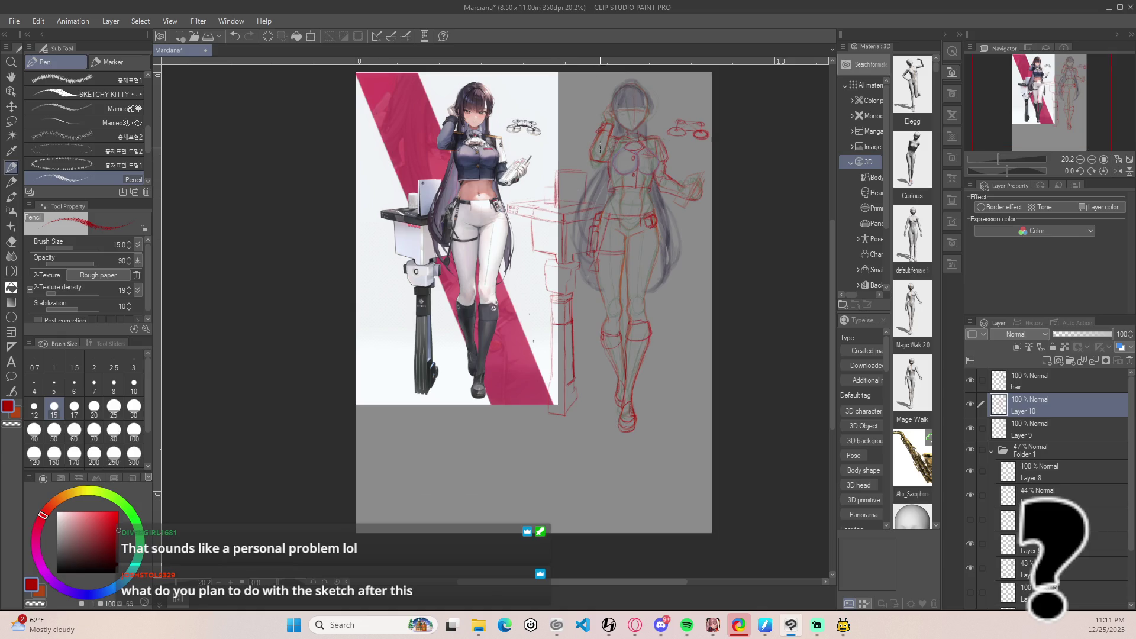
scroll(599, 148, up, 2)
scroll(590, 240, up, 1)
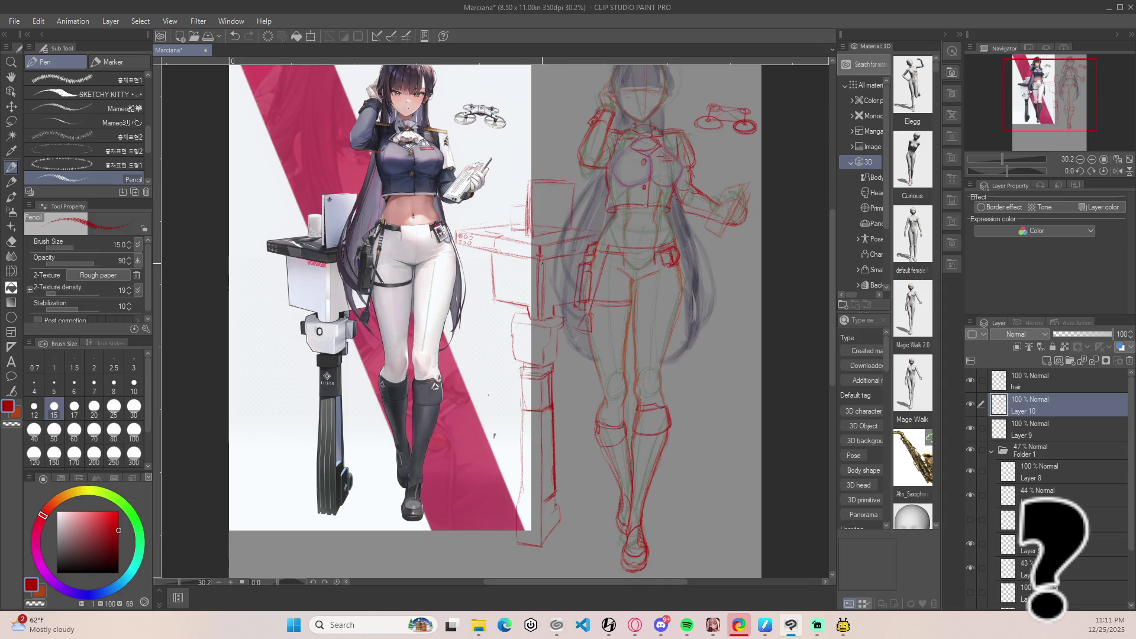
scroll(542, 258, up, 8)
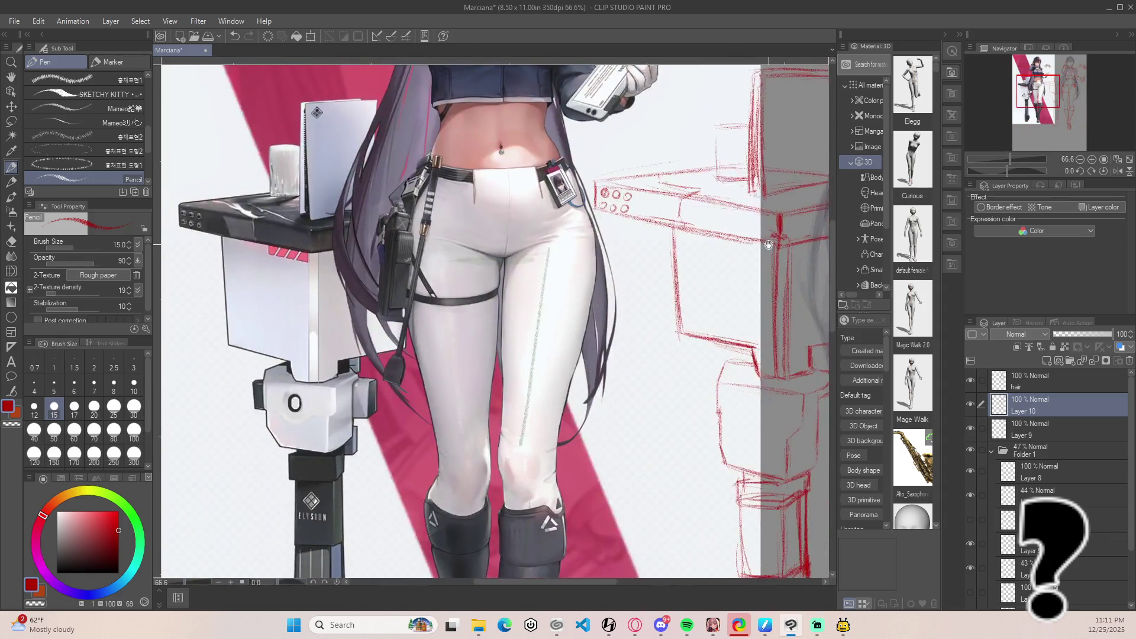
drag(768, 244, 625, 233)
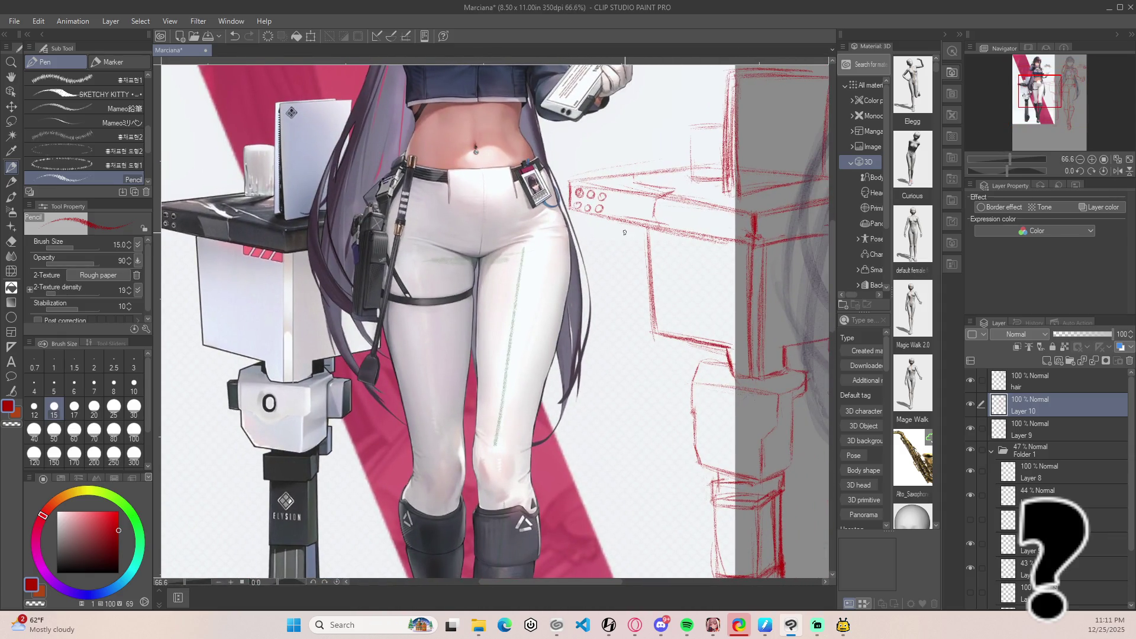
mouse_move(699, 239)
mouse_down()
mouse_move(700, 255)
mouse_move(720, 246)
mouse_move(720, 260)
mouse_up()
key(ctrl+z)
mouse_move(734, 248)
mouse_down()
mouse_move(728, 259)
mouse_move(742, 266)
mouse_move(727, 259)
mouse_move(744, 262)
mouse_up()
Try a darker short stroke at the stand corner, undo it, and zoom in further.
mouse_move(730, 244)
mouse_down()
mouse_move(718, 261)
mouse_move(726, 244)
mouse_move(694, 246)
mouse_move(708, 242)
mouse_up()
key(ctrl+z)
scroll(706, 235, up, 1)
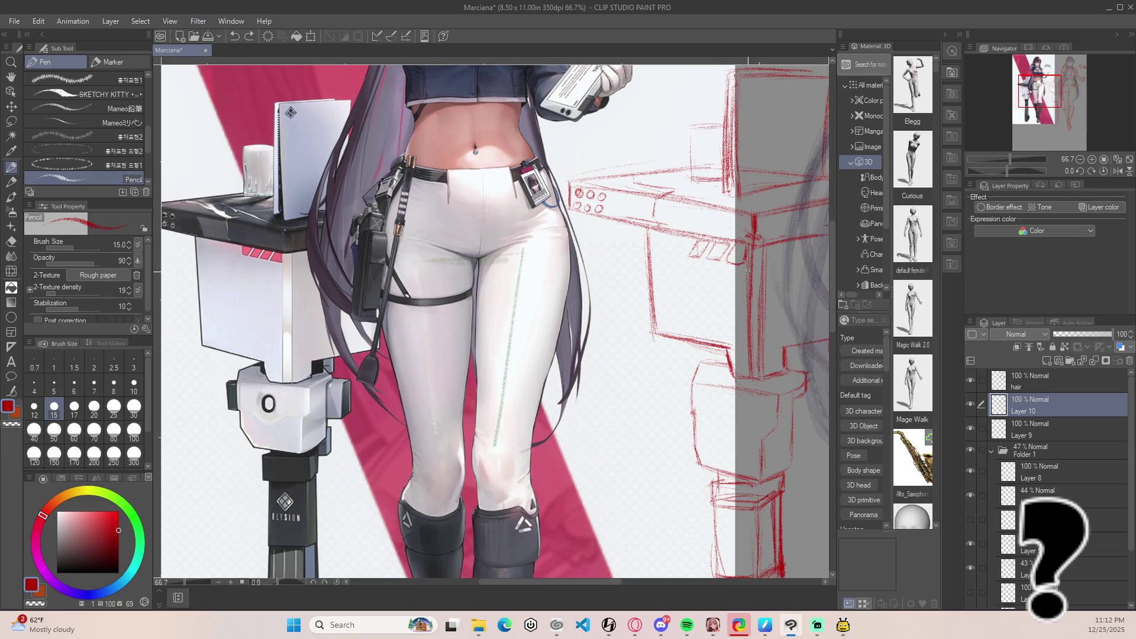
scroll(762, 269, up, 1)
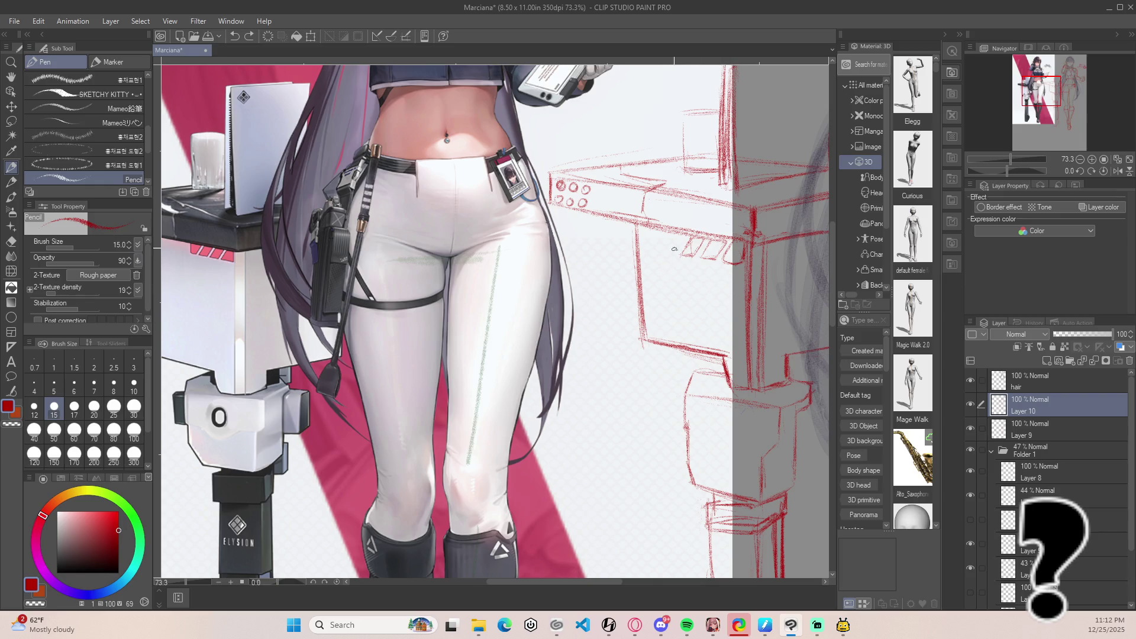
click(674, 238)
Lasso a small stand detail and scale it down to about 79% width.
mouse_move(670, 237)
mouse_down()
mouse_move(766, 343)
mouse_move(710, 414)
mouse_move(657, 280)
mouse_up()
key(ctrl+z)
key(m)
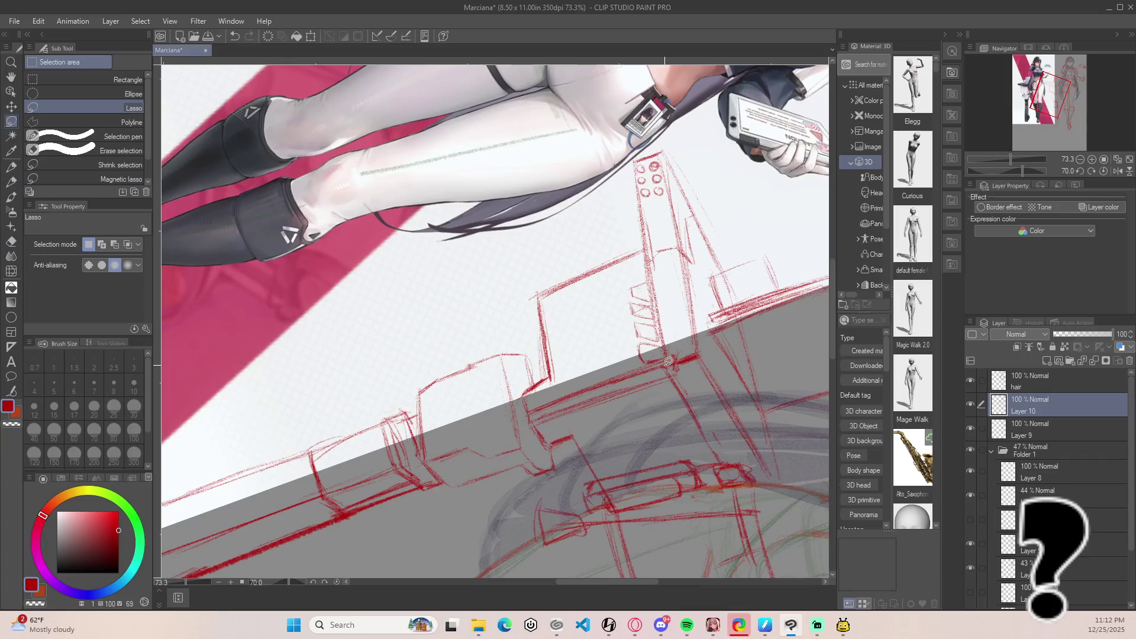
drag(669, 355, 653, 279)
drag(642, 361, 632, 326)
key(ctrl+t)
drag(633, 279, 638, 294)
drag(638, 335, 641, 335)
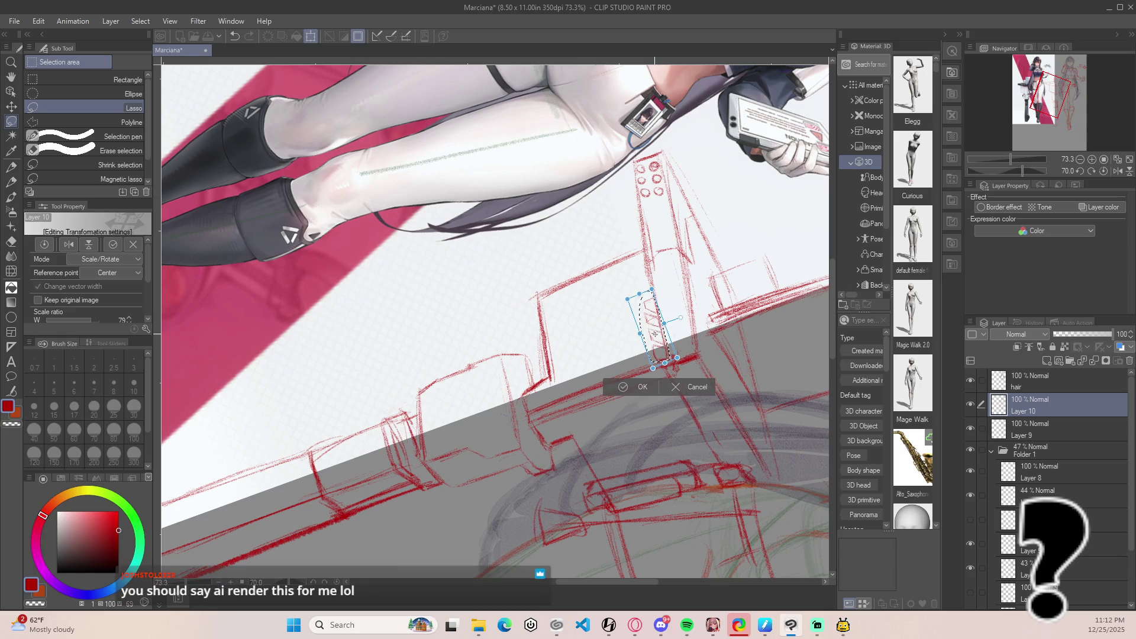
key(Return)
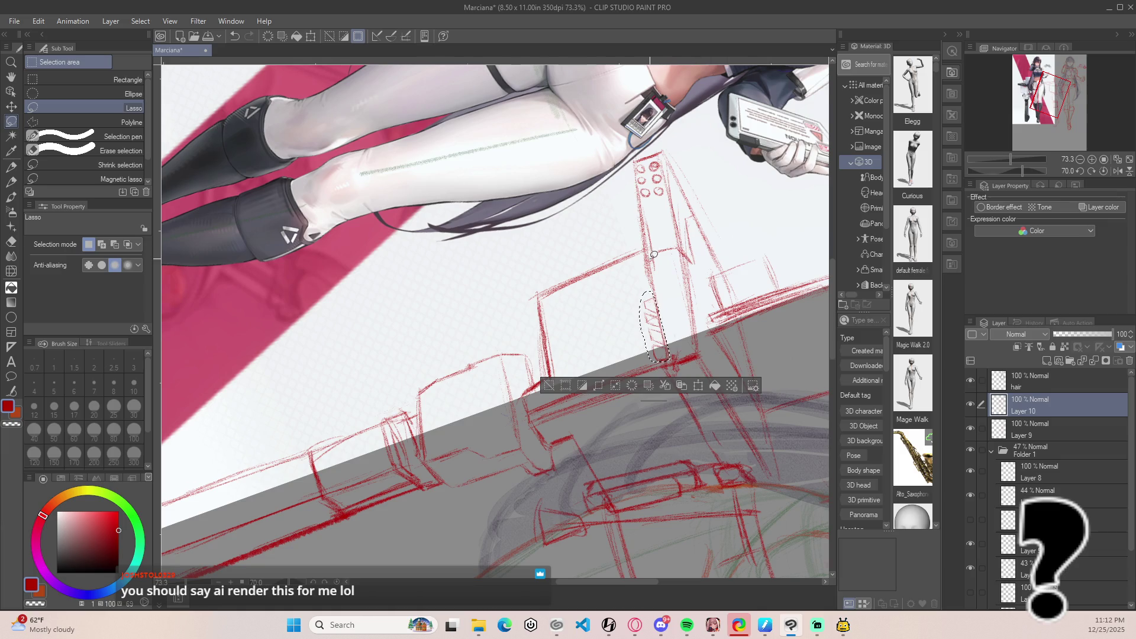
Rotate the canvas view to 80 degrees and then back near upright.
scroll(655, 255, down, 3)
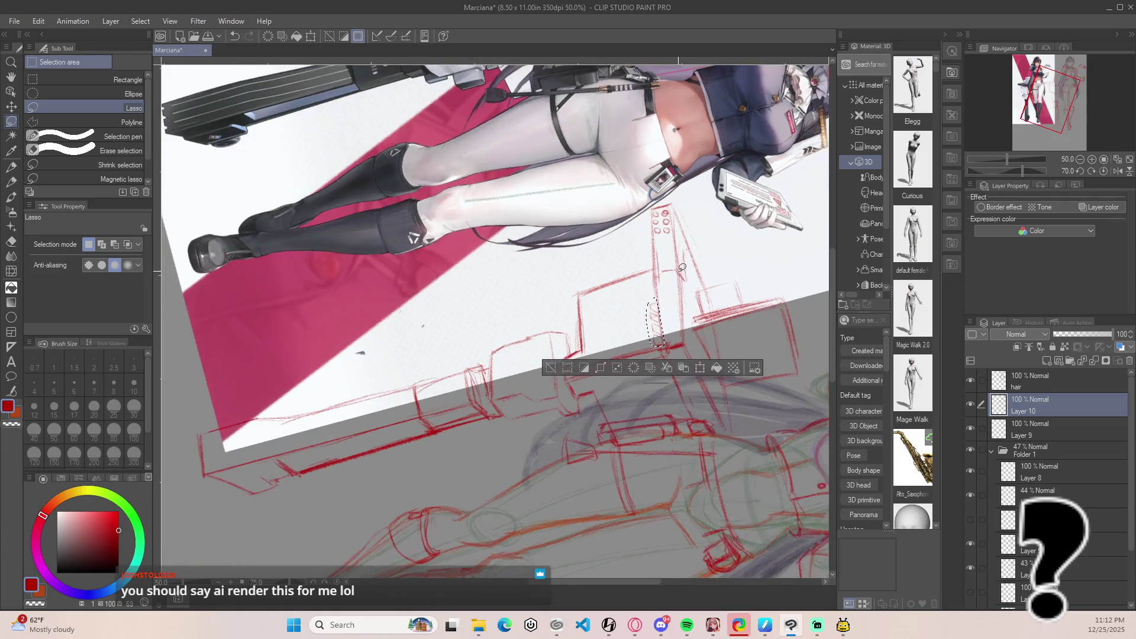
mouse_move(682, 268)
mouse_down()
mouse_move(673, 252)
mouse_move(617, 237)
mouse_up()
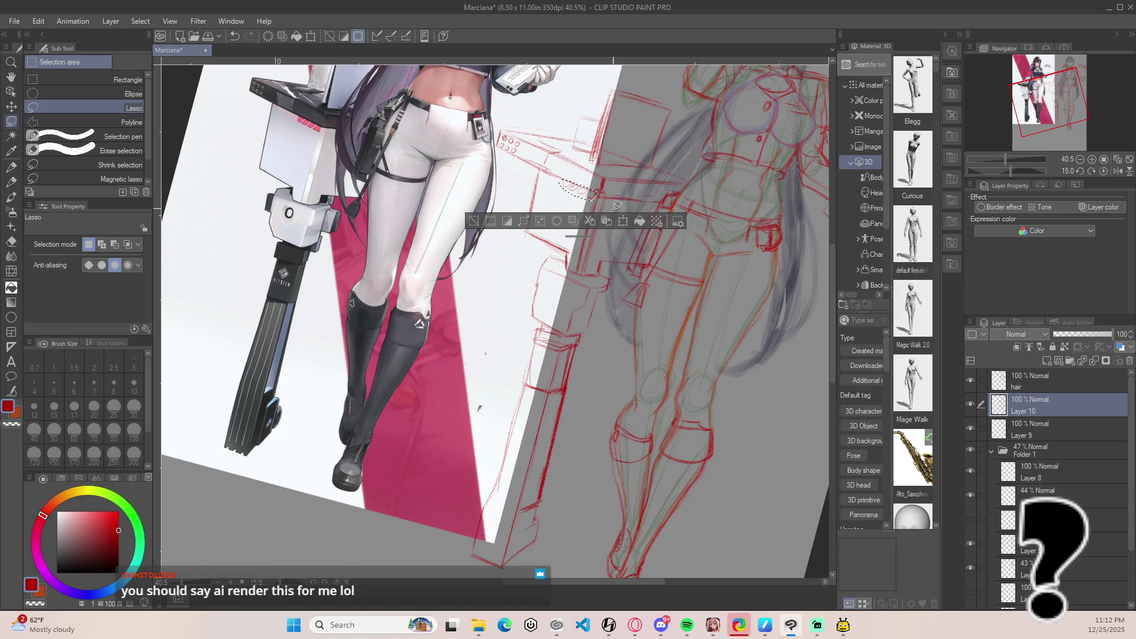
mouse_move(614, 229)
mouse_down()
mouse_move(611, 248)
mouse_move(556, 244)
mouse_up()
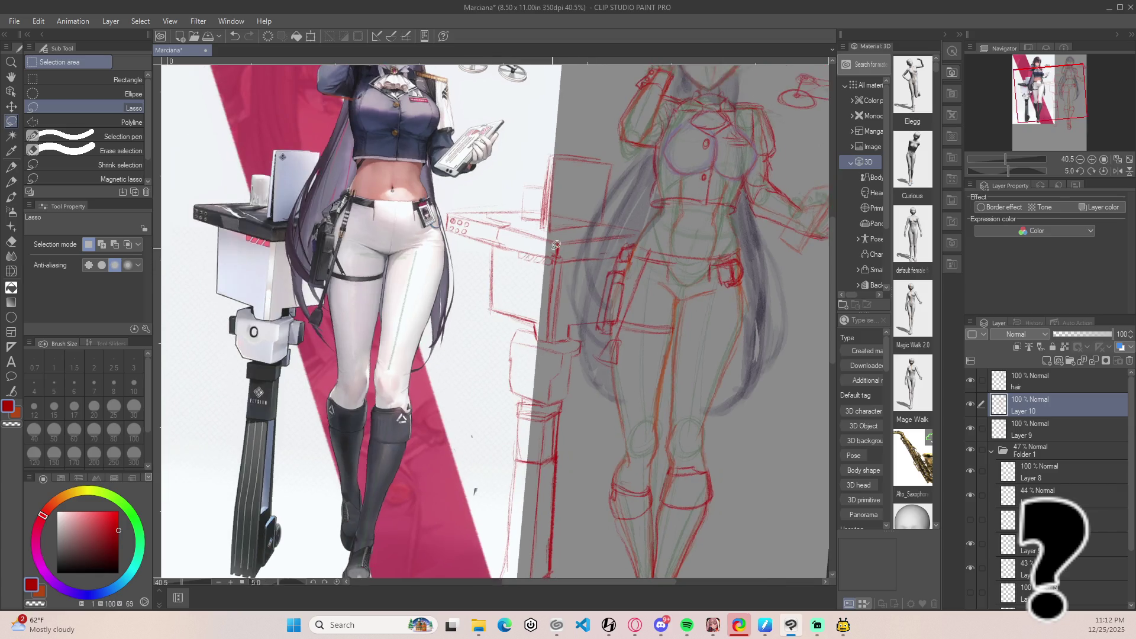
scroll(556, 244, up, 6)
Erase stray strokes inside the vent marks, then pan the view to the right.
key(e)
drag(497, 275, 503, 290)
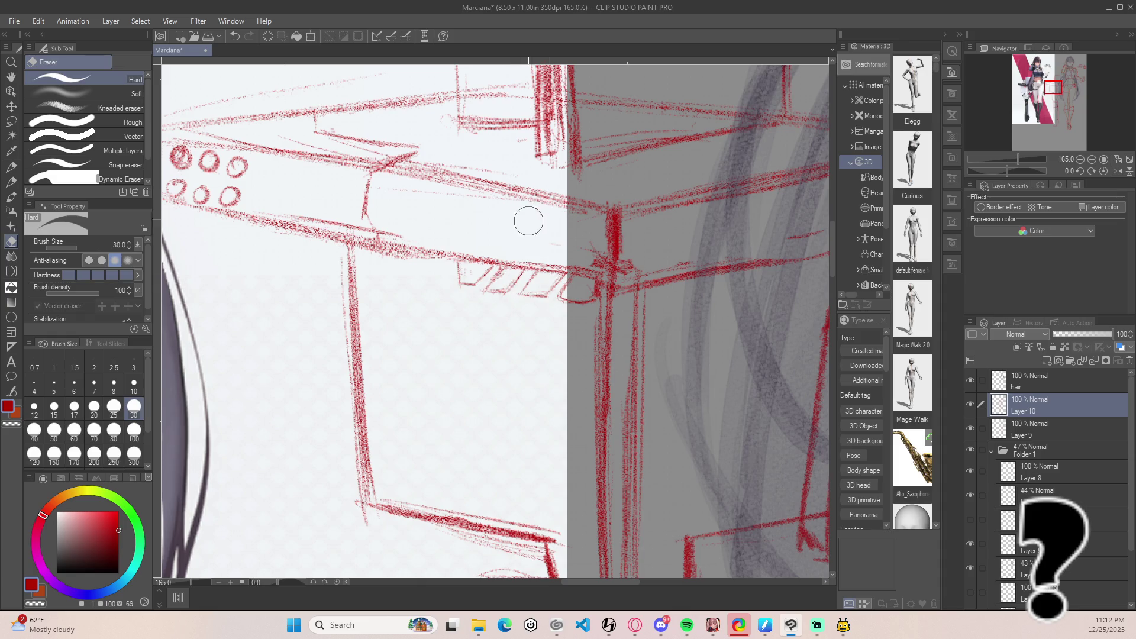
key(p)
scroll(527, 227, down, 5)
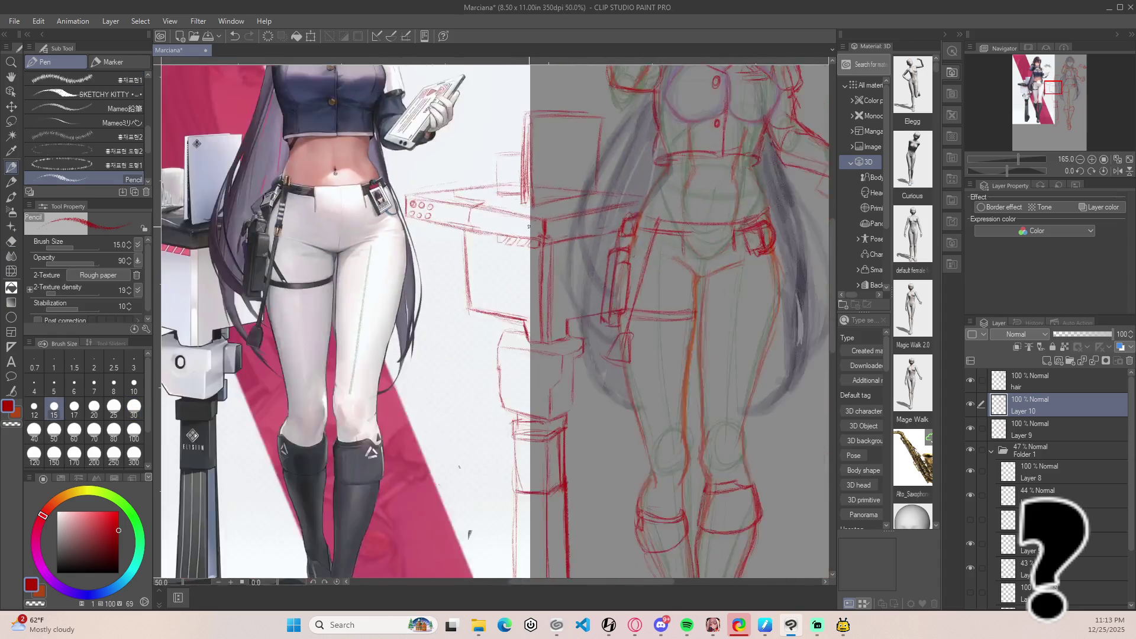
scroll(528, 227, down, 2)
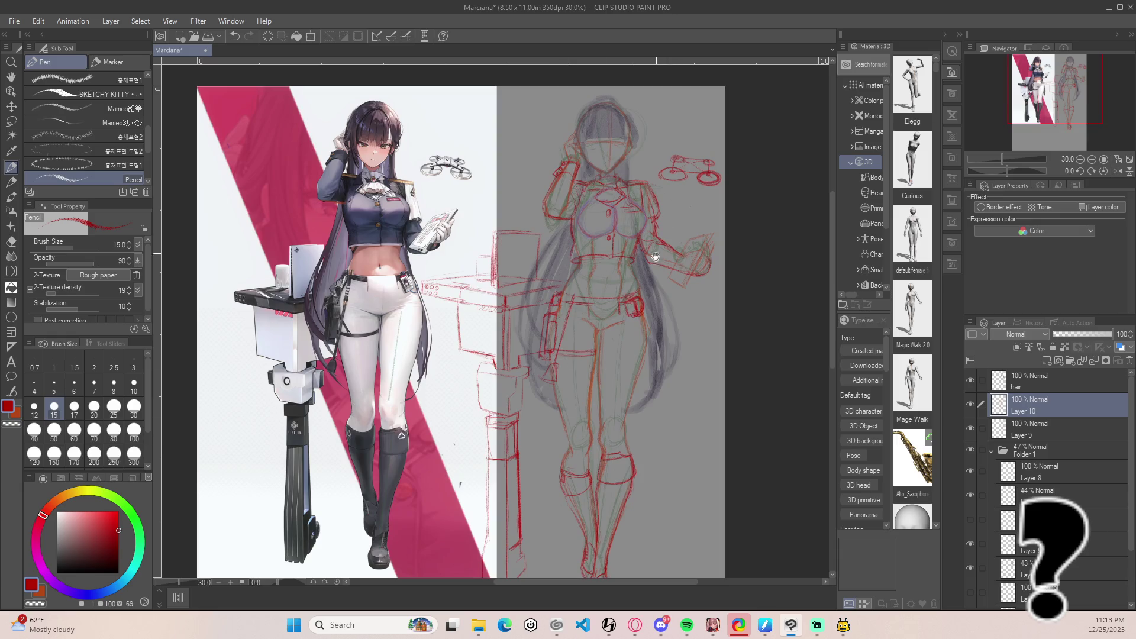
drag(566, 411, 569, 379)
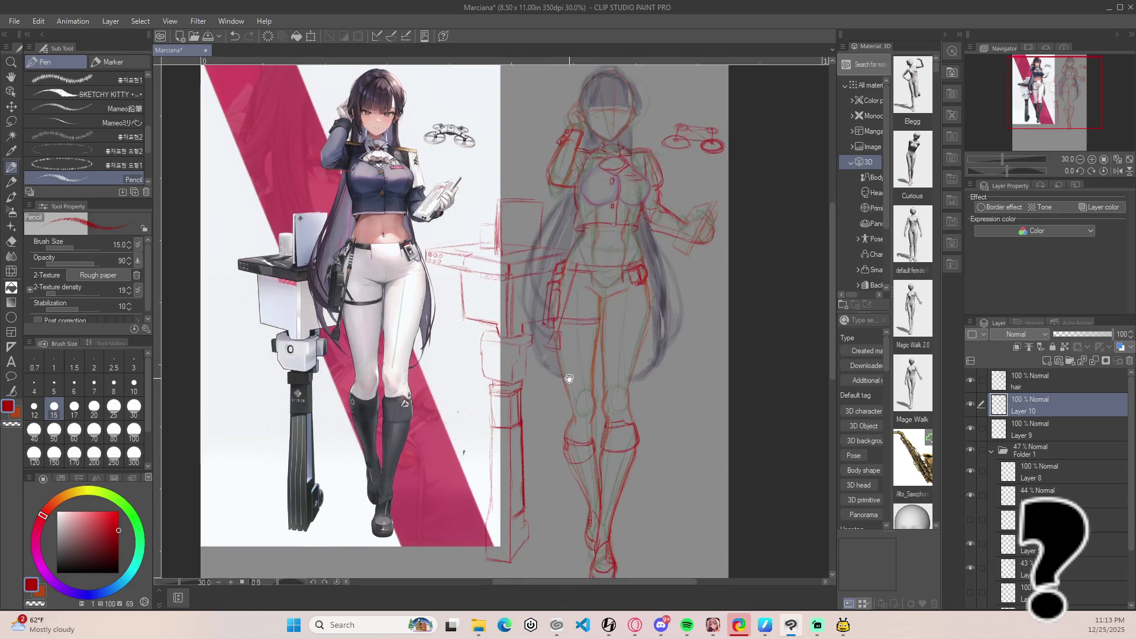
scroll(540, 384, up, 2)
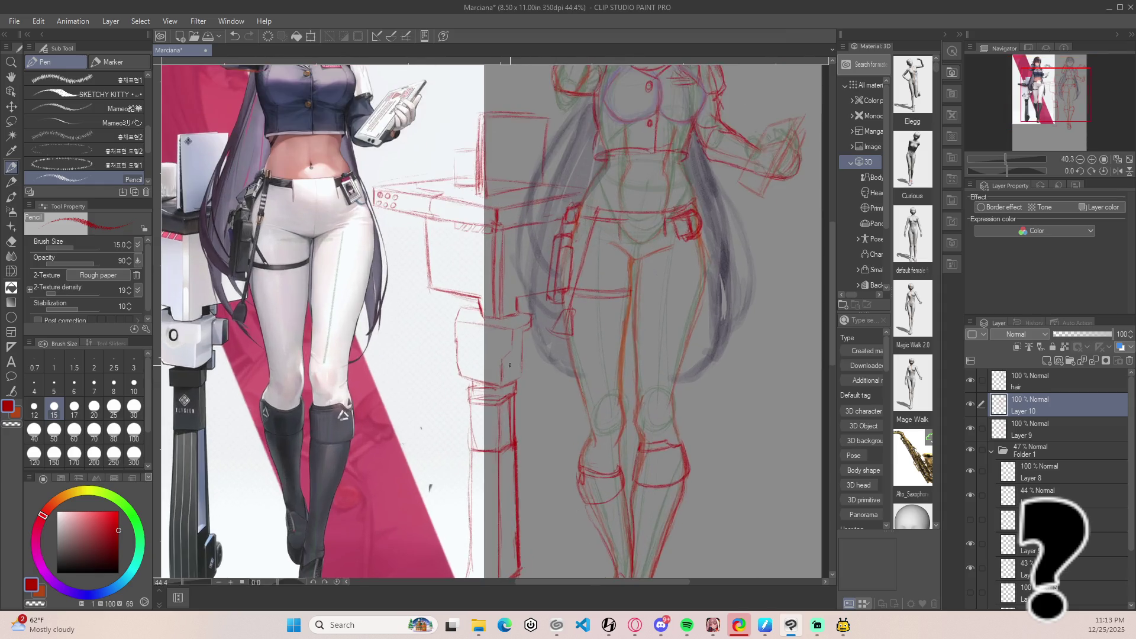
drag(573, 357, 672, 356)
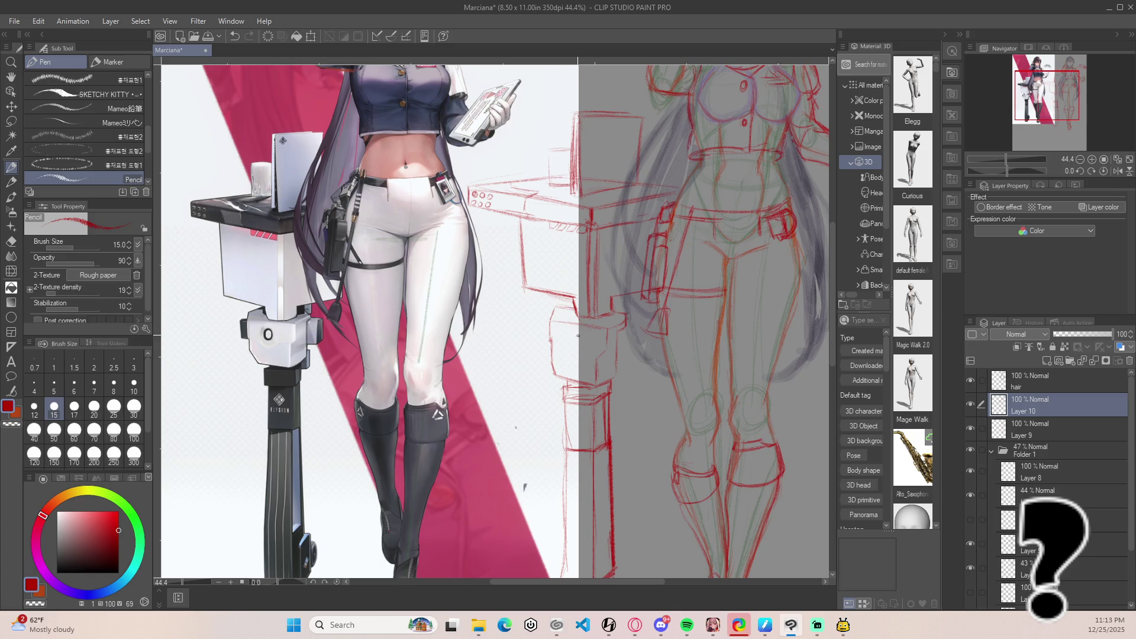
Erase the small red oval mark on the stand sketch.
drag(580, 347, 577, 334)
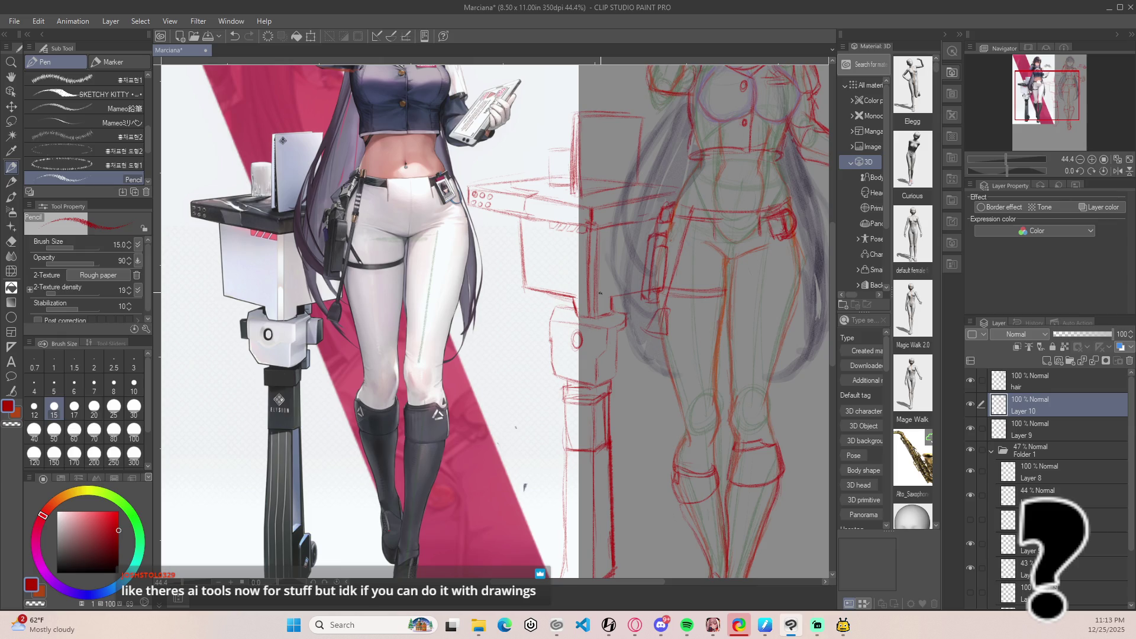
mouse_move(580, 351)
mouse_down()
mouse_move(575, 333)
mouse_move(580, 345)
mouse_up()
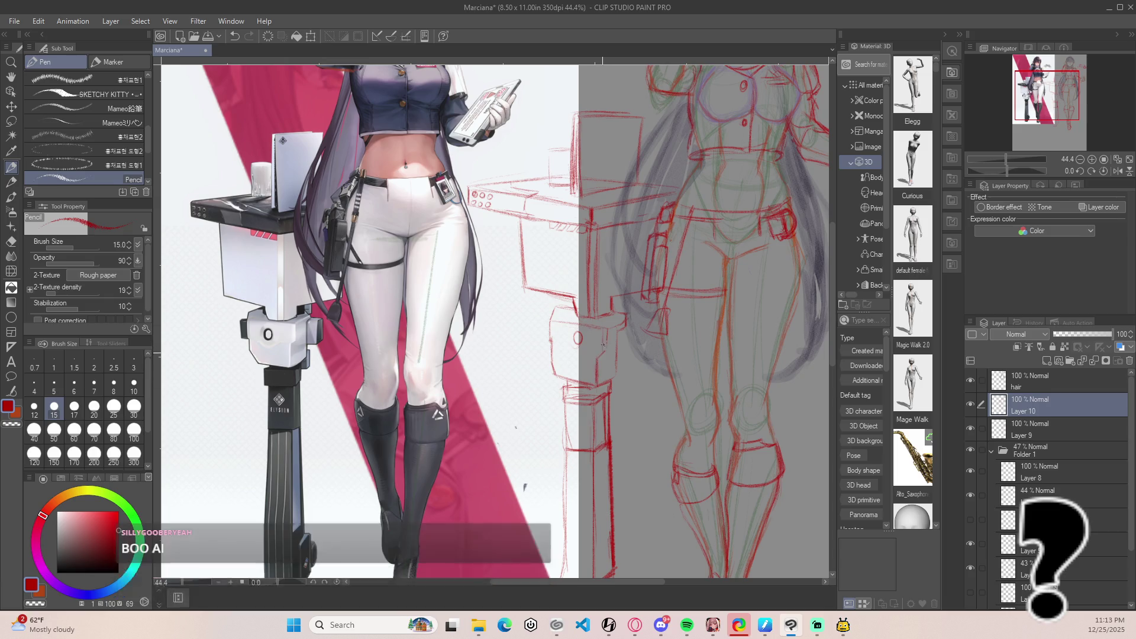
key(e)
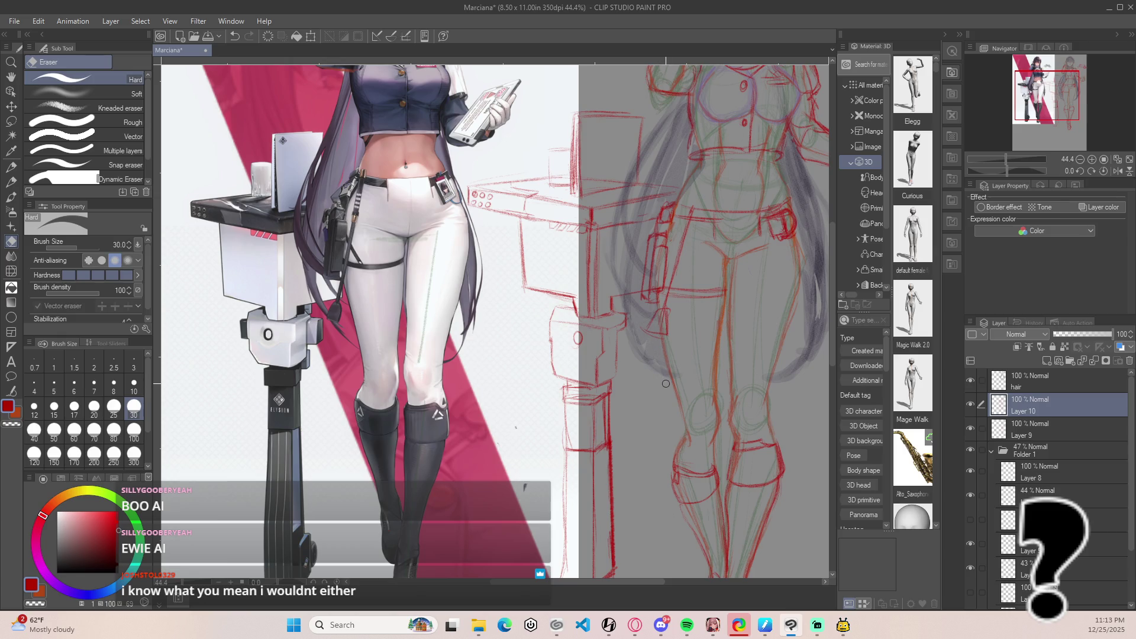
Zoom out to 22.5% and frame the whole figure sketch beside the reference.
key(p)
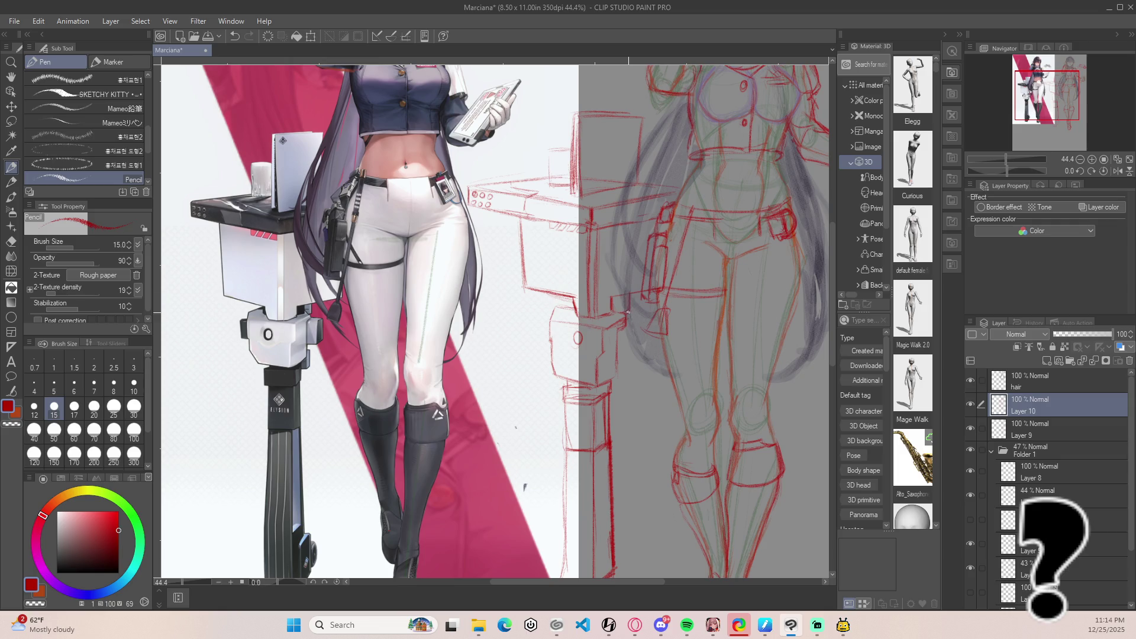
key(e)
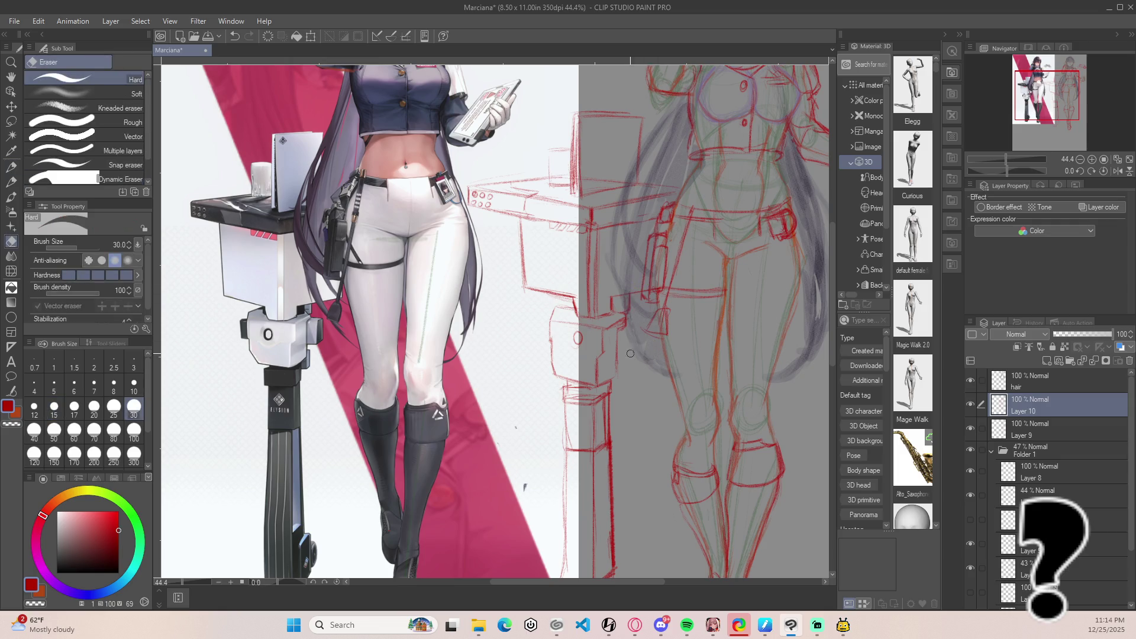
key(p)
scroll(578, 226, down, 1)
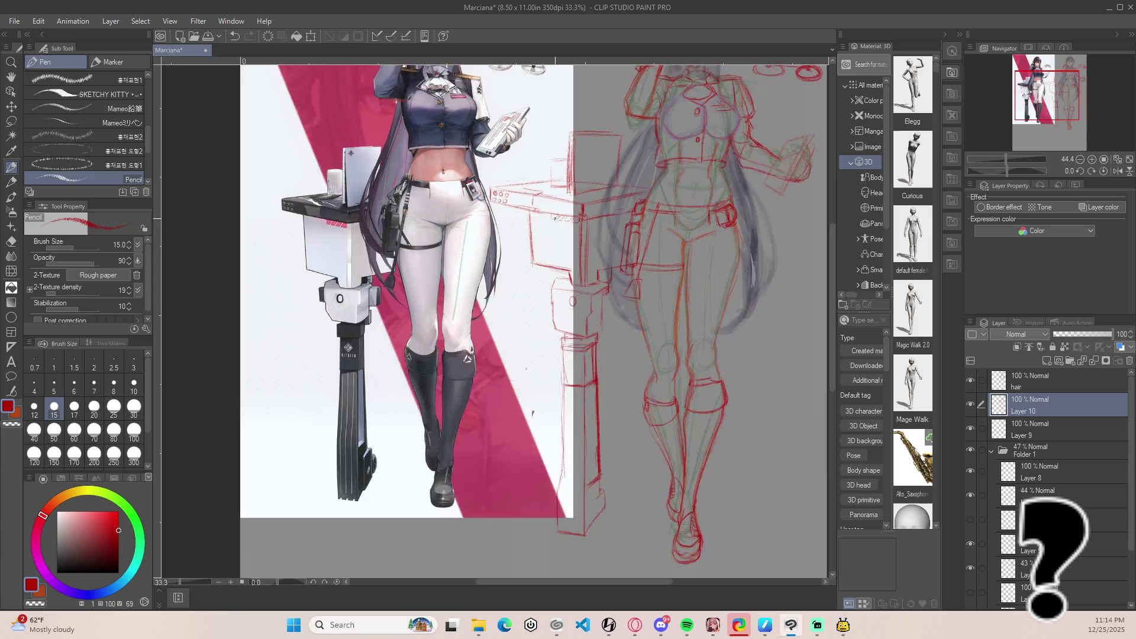
scroll(578, 226, down, 1)
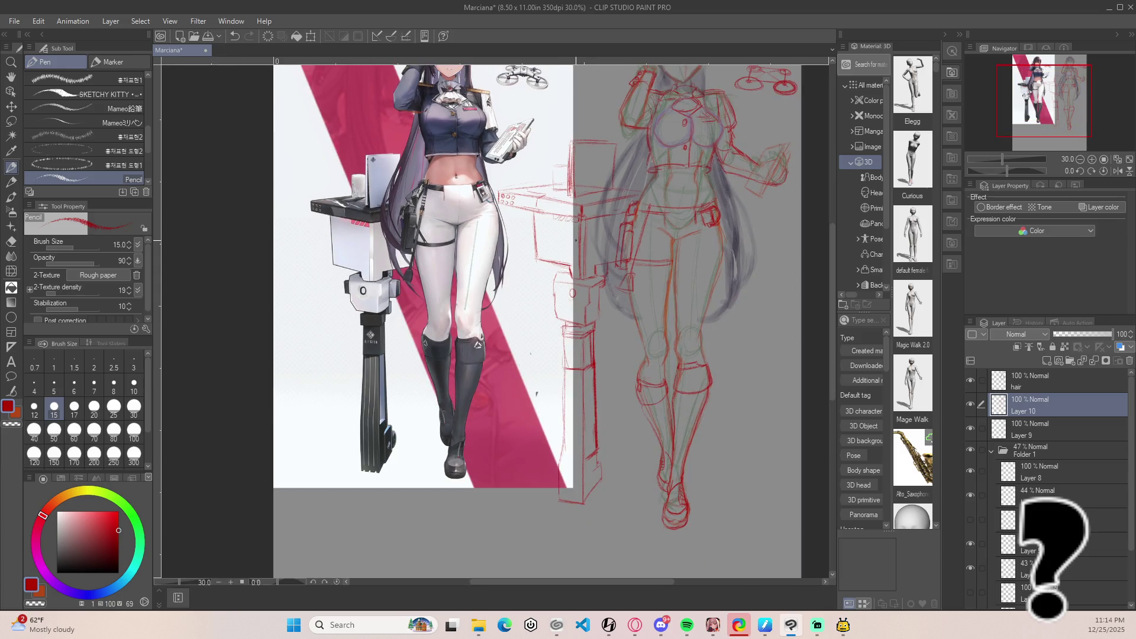
scroll(576, 240, down, 1)
drag(674, 227, 668, 233)
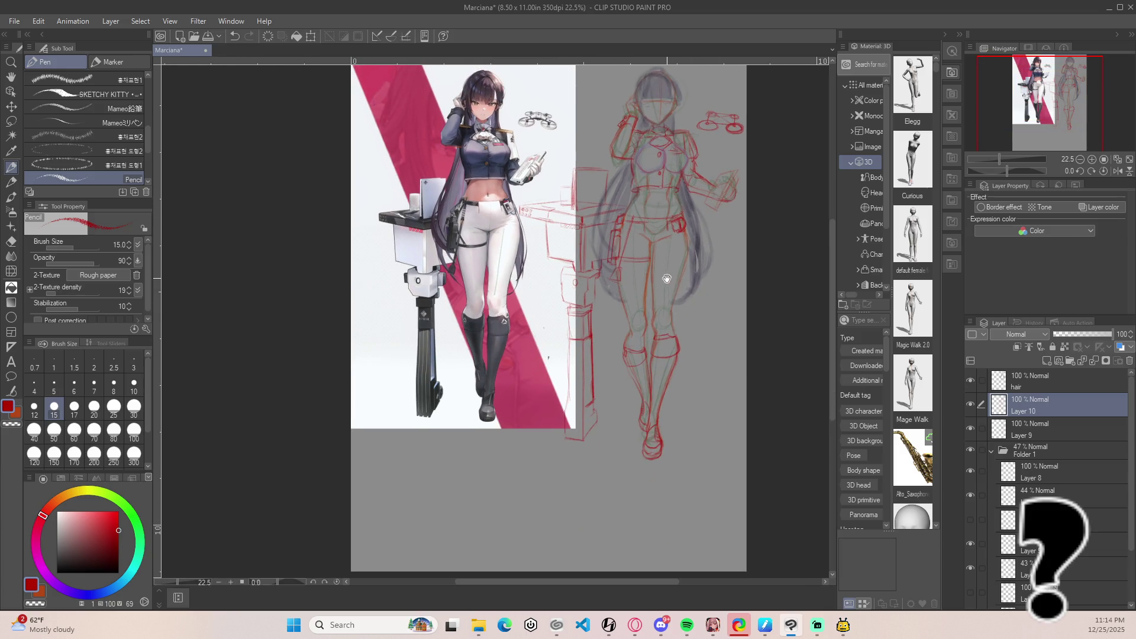
Zoom to 50% on the boots and draw a curved detail at the stand's base.
scroll(604, 376, up, 2)
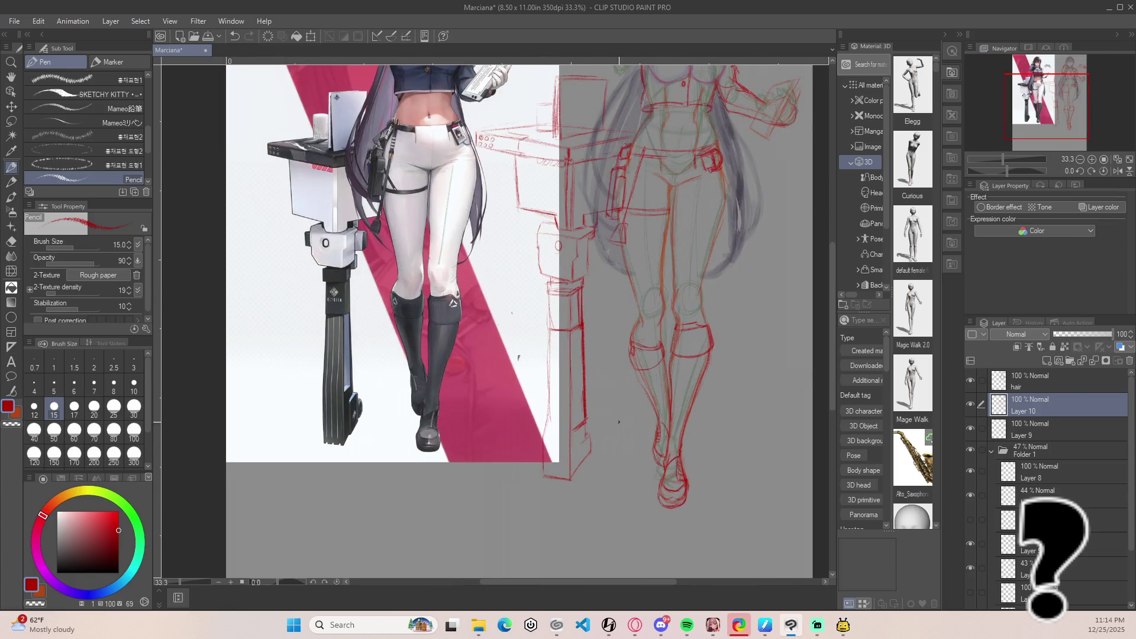
scroll(617, 424, up, 1)
scroll(651, 389, up, 1)
scroll(642, 401, left, 2)
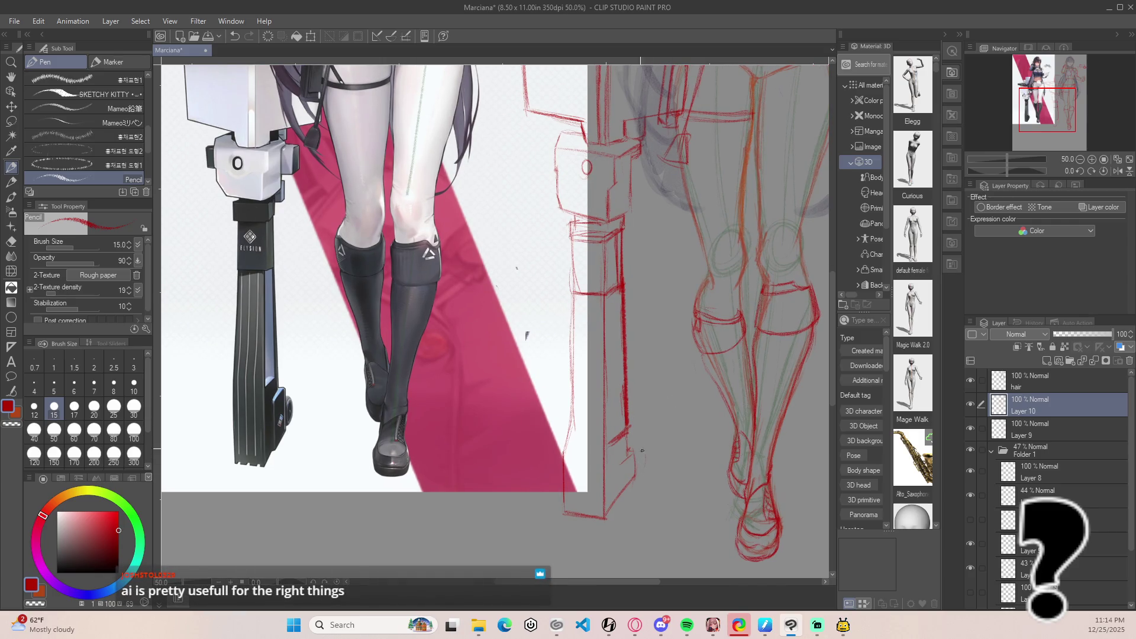
mouse_move(645, 453)
mouse_down()
mouse_move(646, 475)
mouse_move(637, 455)
mouse_up()
key(ctrl+z)
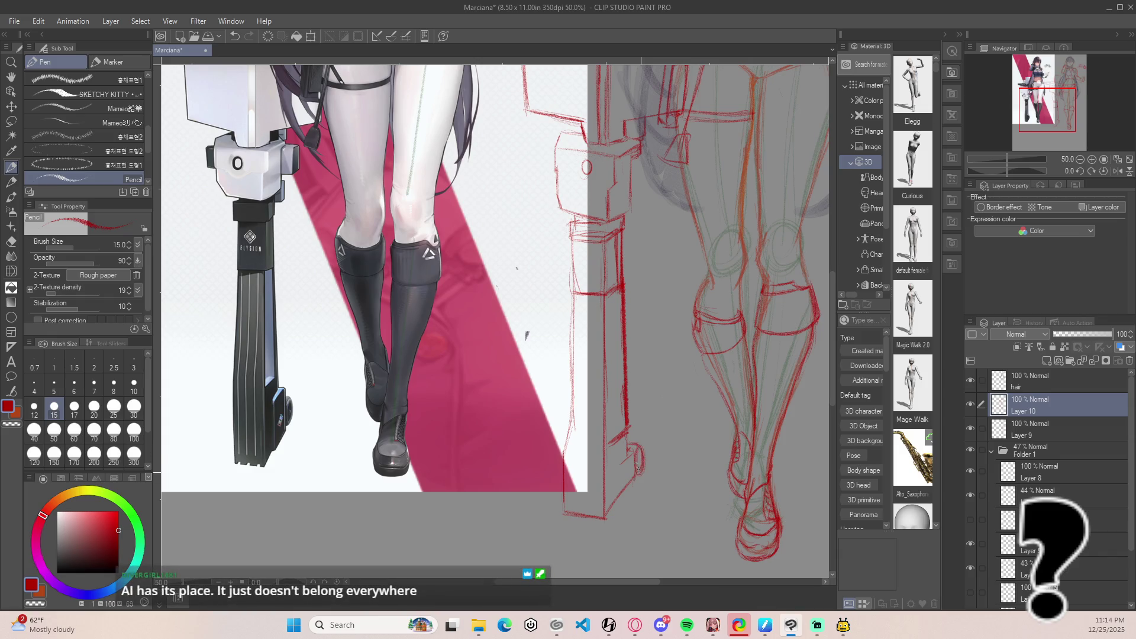
drag(640, 471, 640, 453)
key(ctrl+z)
drag(644, 456, 645, 472)
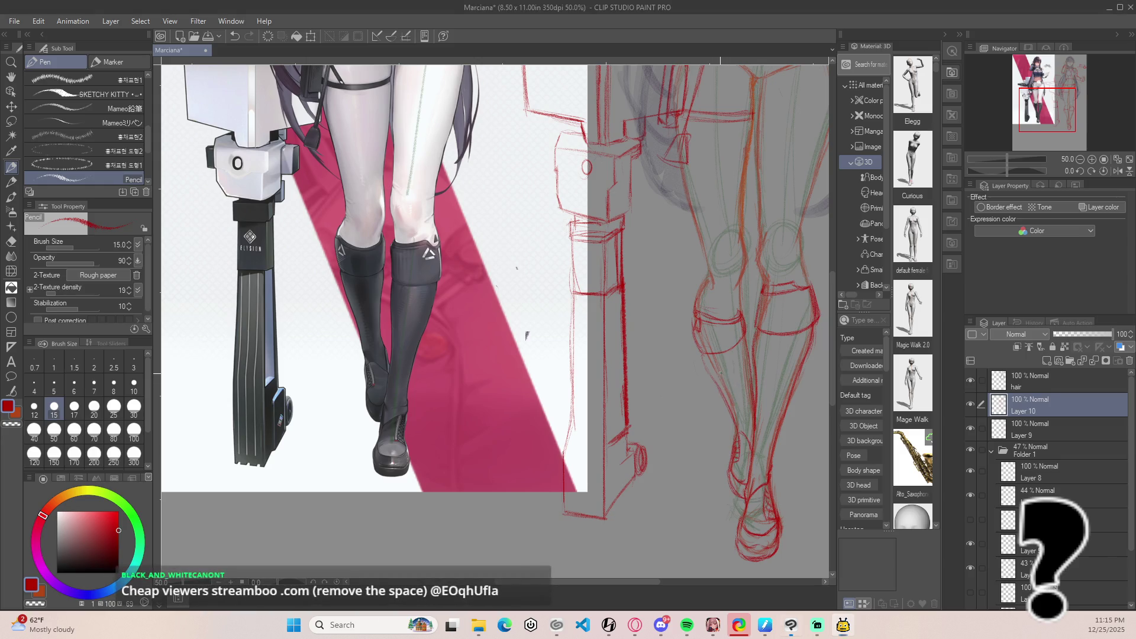
Sketch a diamond emblem on the stand column with the Pencil, using the eraser for fixes.
key(p)
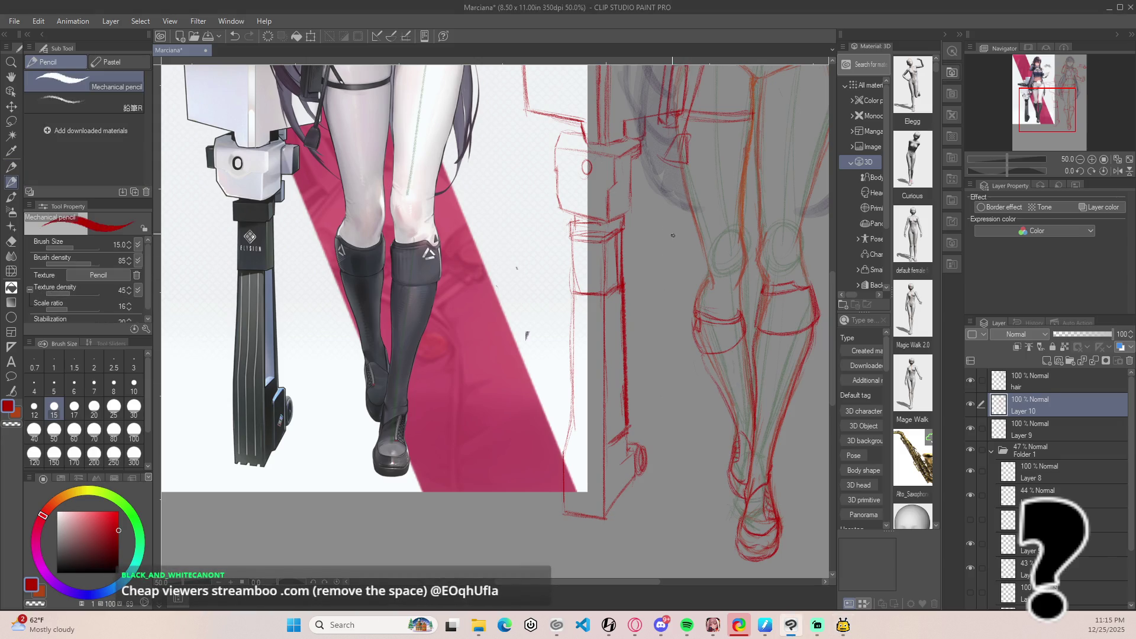
scroll(672, 261, up, 2)
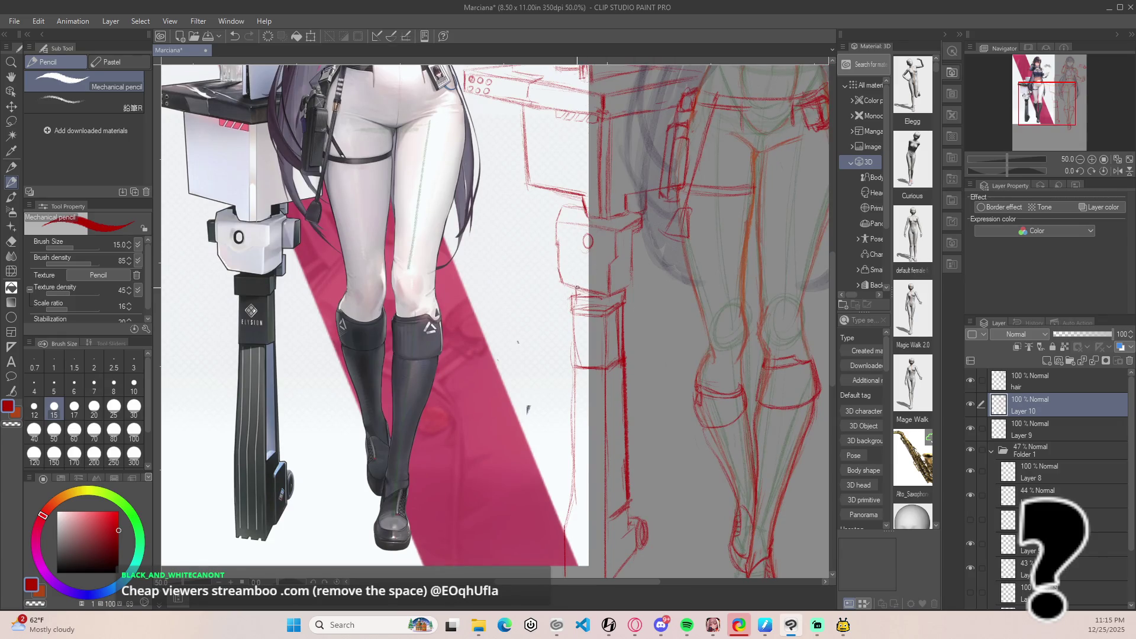
drag(559, 271, 568, 279)
key(ctrl+z)
key(p)
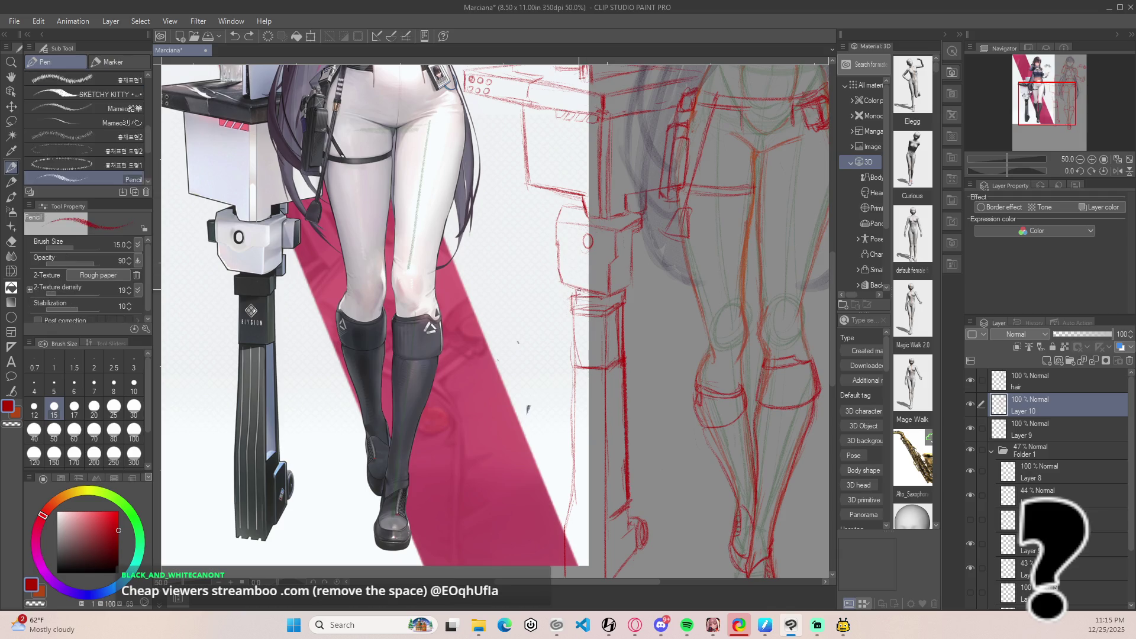
drag(560, 271, 567, 283)
key(e)
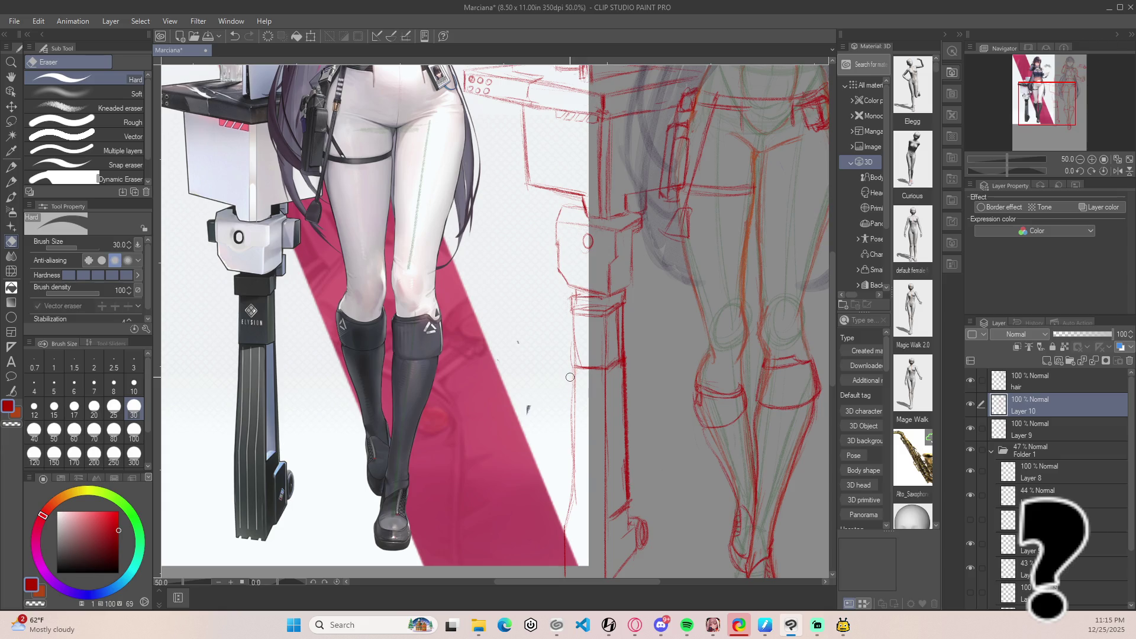
key(p)
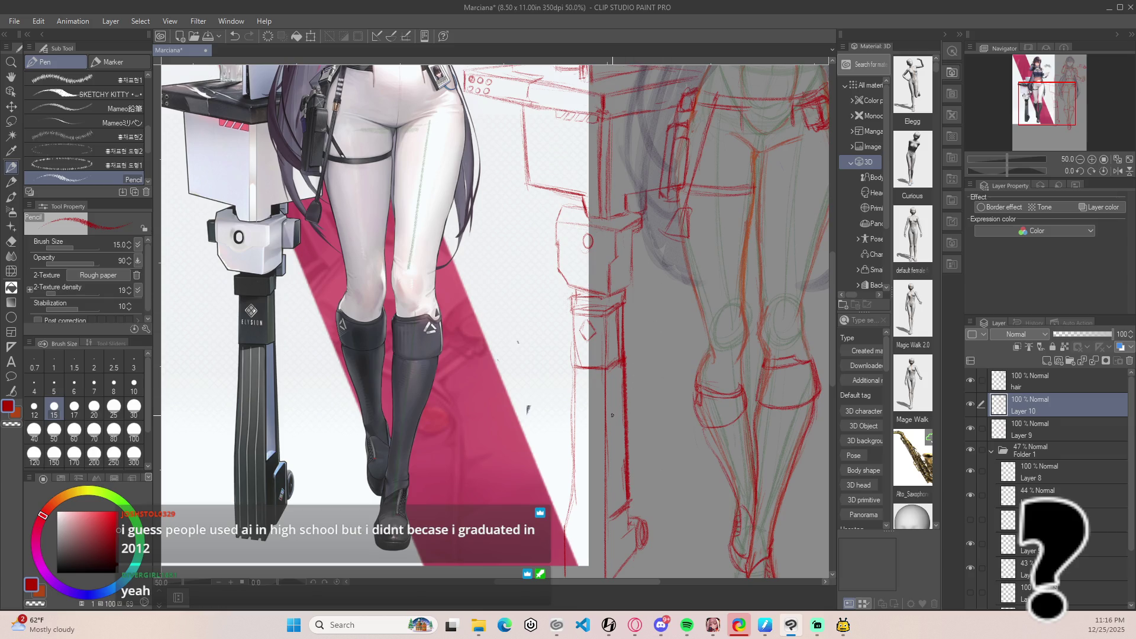
scroll(615, 397, up, 3)
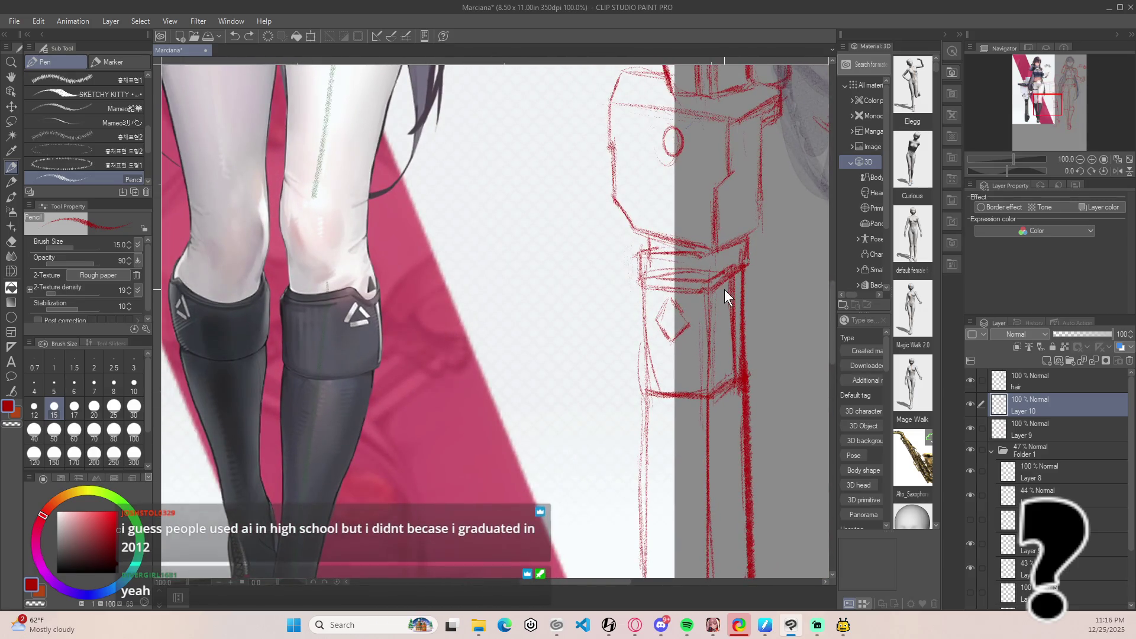
Undo the old diamond and draw a vertical guide down the stand column, trimming stray bits.
key(ctrl+z)
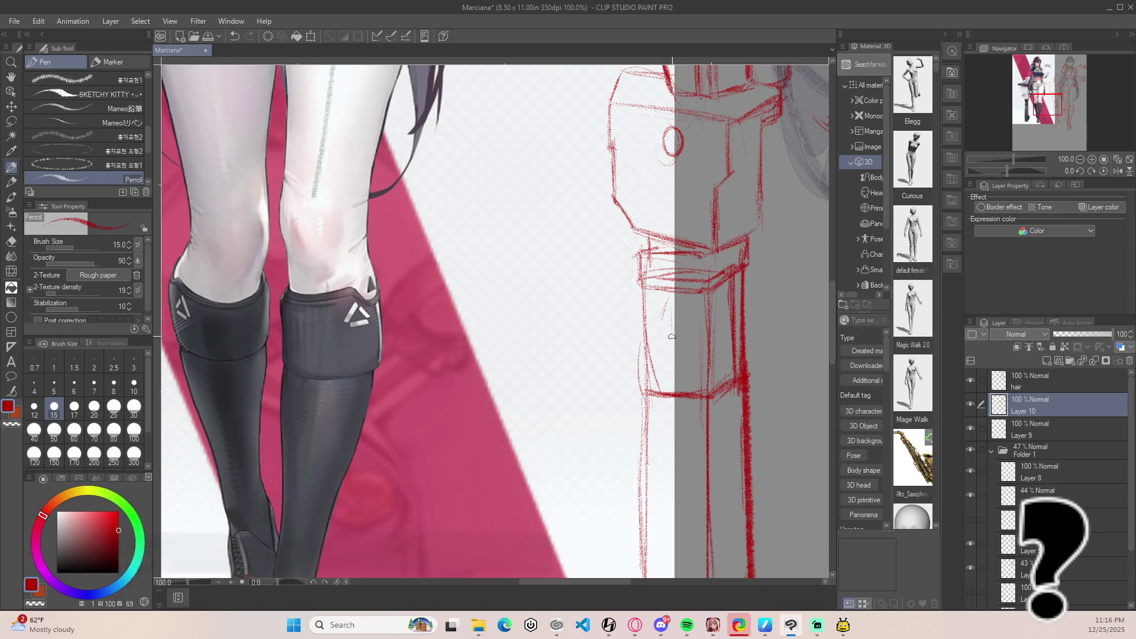
drag(671, 295, 672, 346)
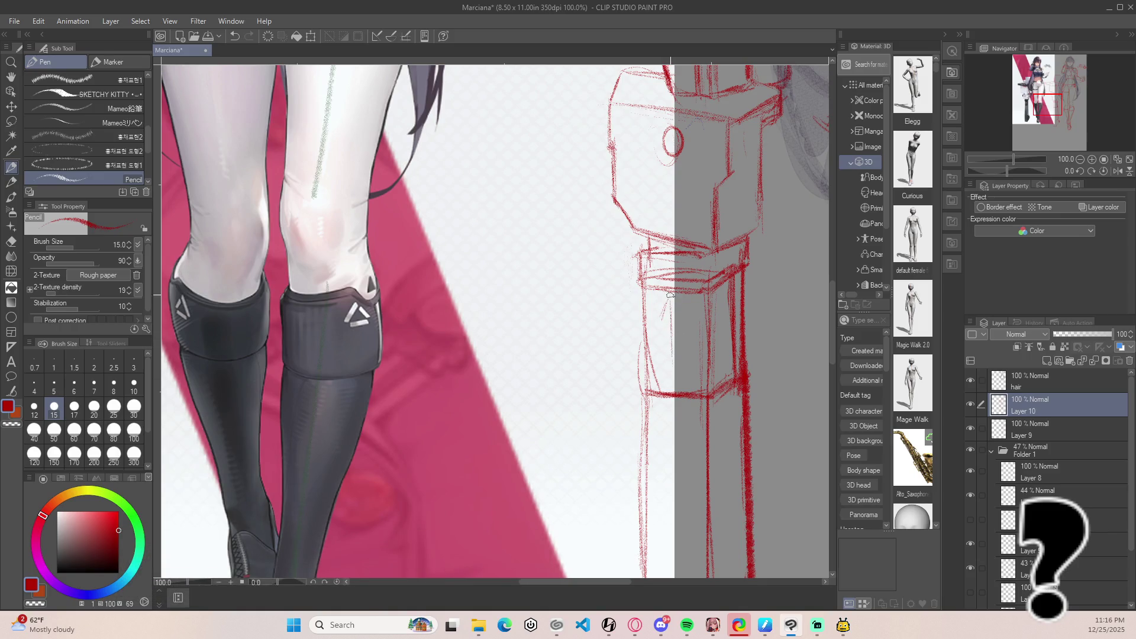
drag(671, 284, 668, 396)
key(e)
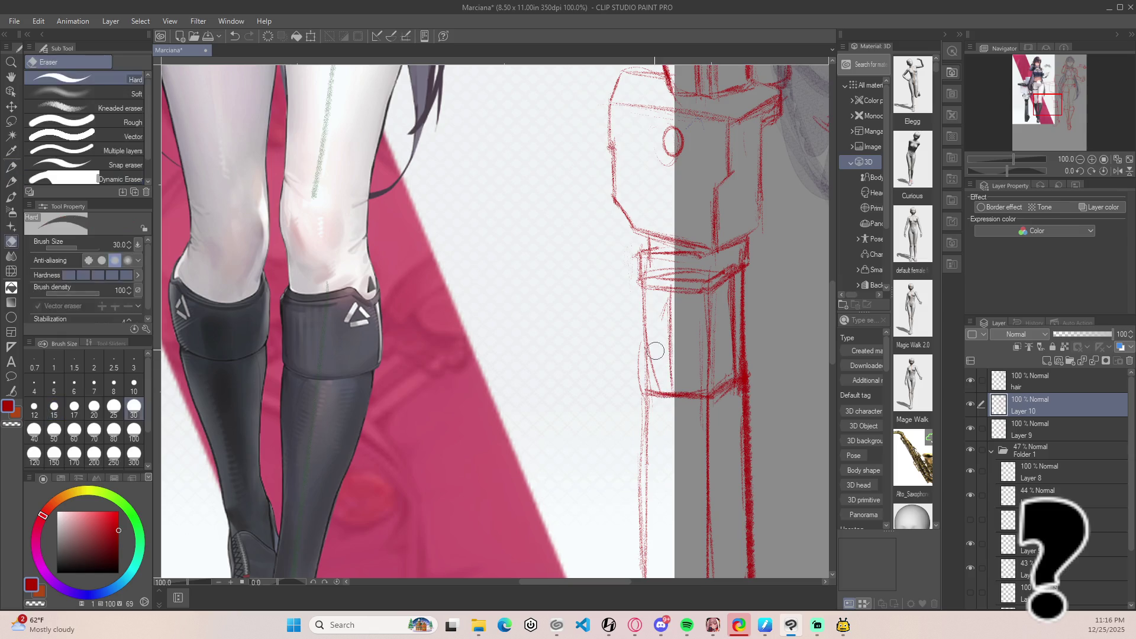
mouse_move(661, 328)
mouse_down()
mouse_move(660, 381)
mouse_move(661, 310)
mouse_move(660, 337)
mouse_move(674, 339)
mouse_up()
key(p)
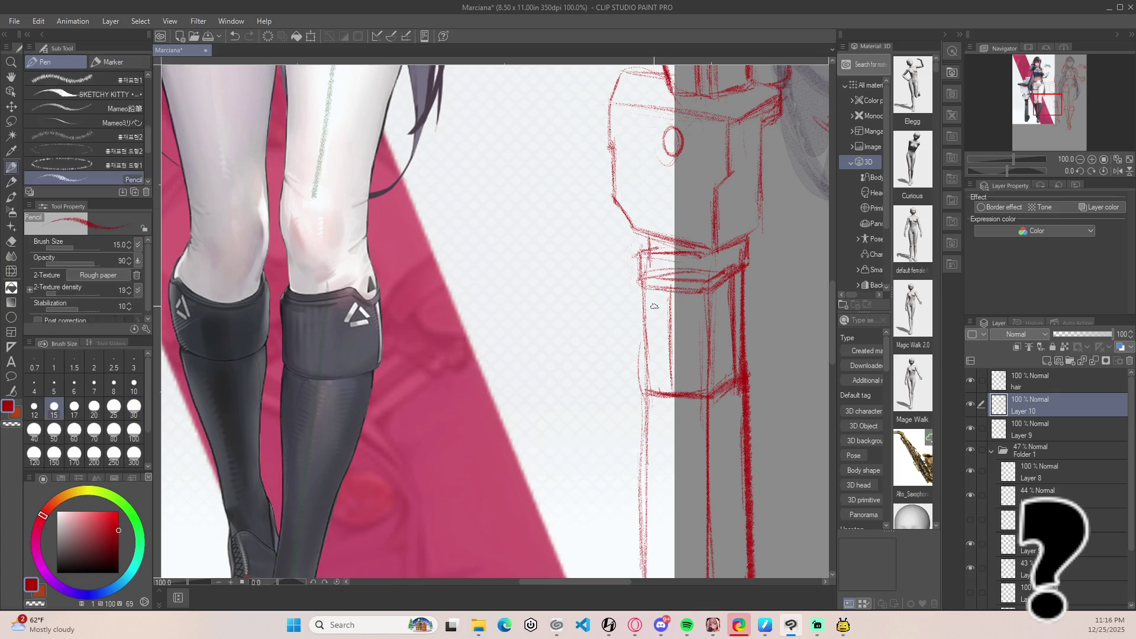
Draw the new diamond's edges and erase the guide lines above and below it.
mouse_move(669, 299)
mouse_down()
mouse_move(657, 318)
mouse_move(684, 322)
mouse_up()
key(ctrl+z)
mouse_move(679, 332)
mouse_down()
mouse_move(691, 324)
mouse_move(657, 323)
mouse_move(689, 321)
mouse_up()
key(e)
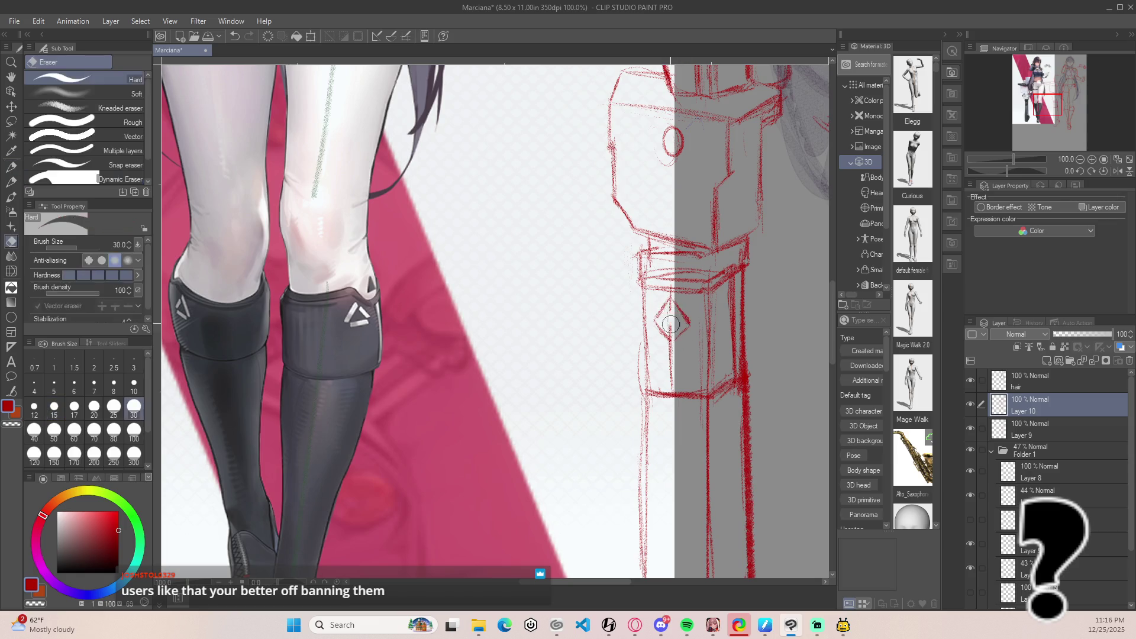
drag(669, 353, 670, 392)
drag(670, 305, 674, 293)
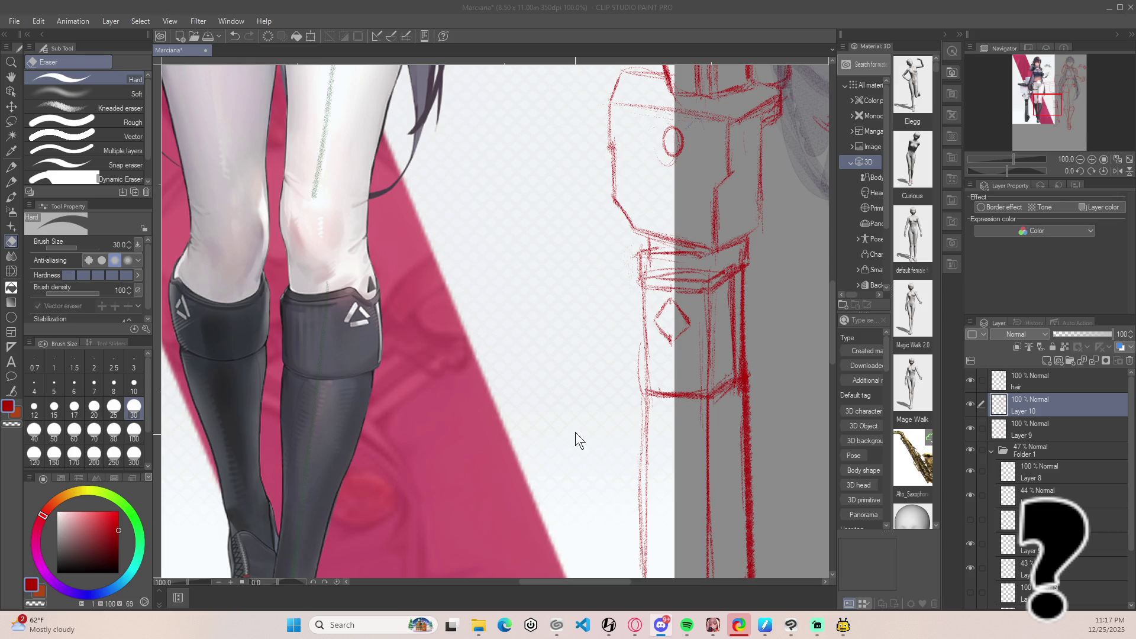
Sketch a short vertical line on the figure, touching it up with the eraser.
scroll(516, 390, down, 4)
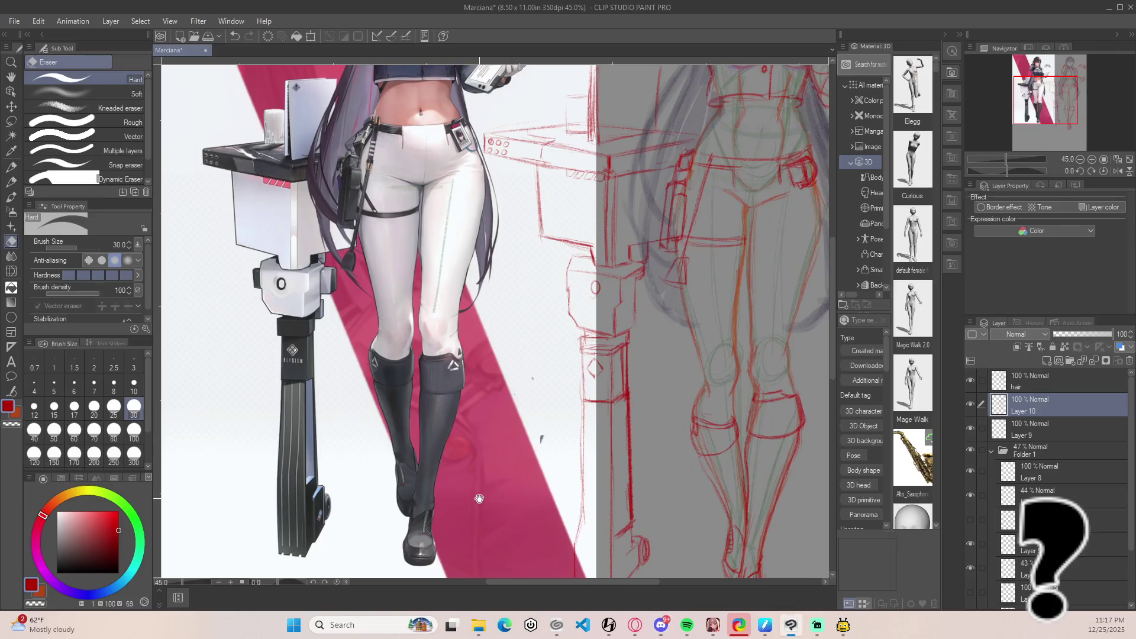
scroll(527, 403, up, 4)
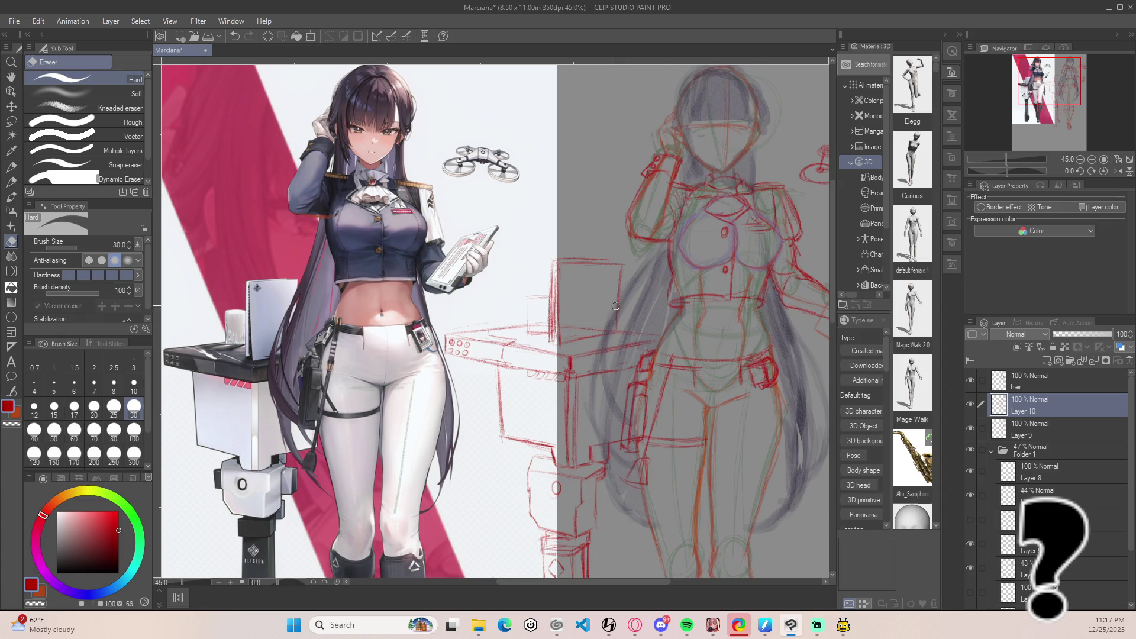
key(p)
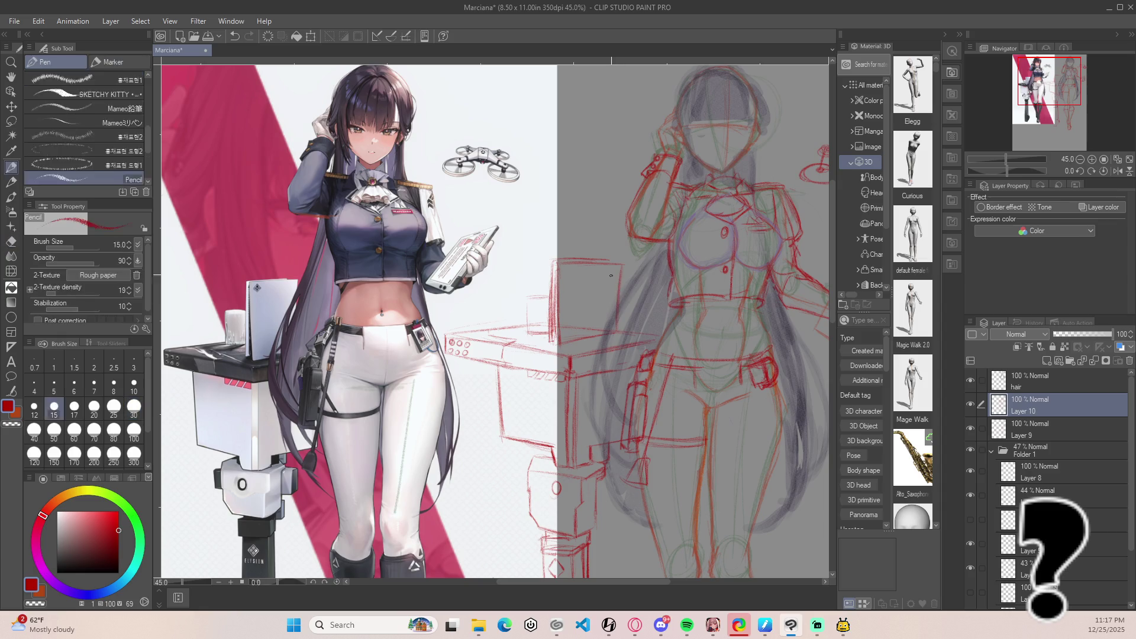
drag(611, 296, 612, 331)
key(e)
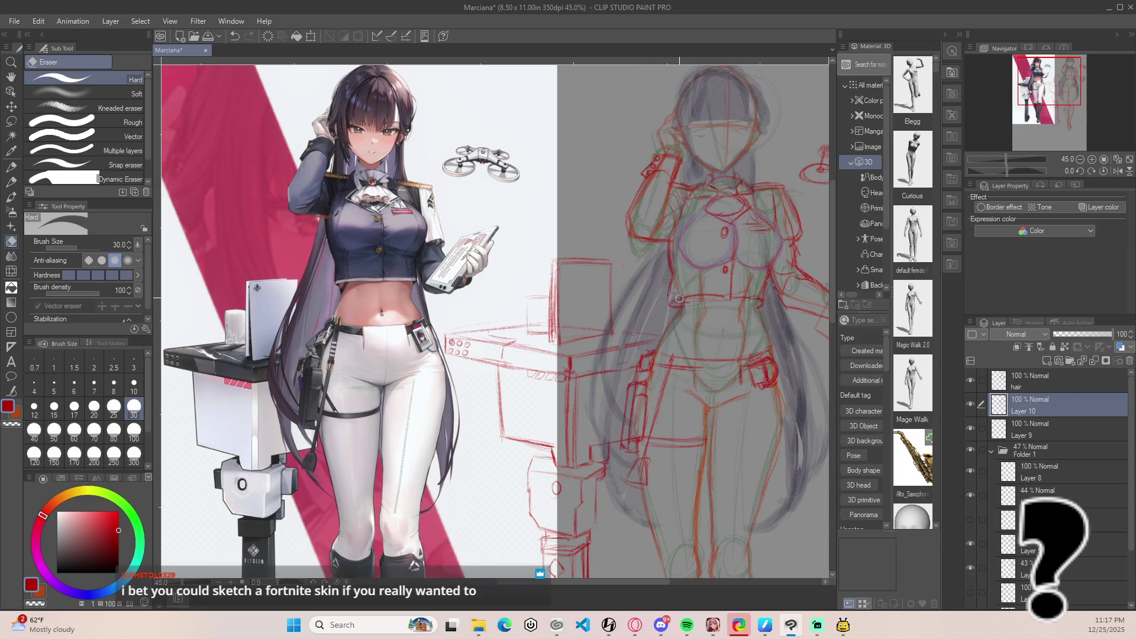
key(p)
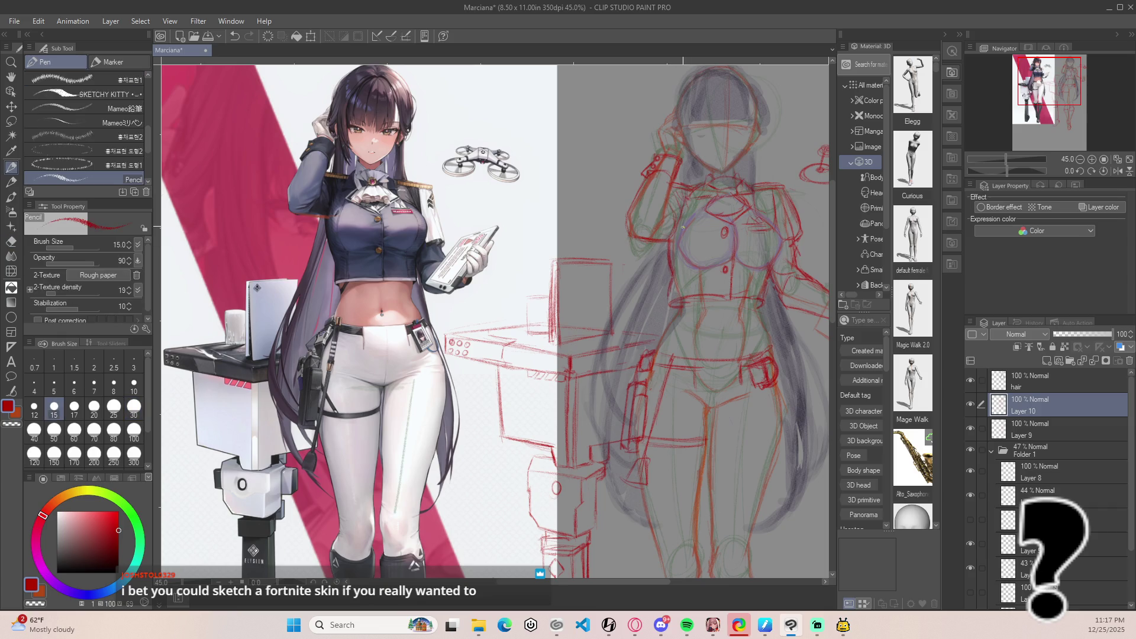
Draw a small diamond mark inside the stand's upper box, undoing stray strokes.
scroll(632, 237, down, 2)
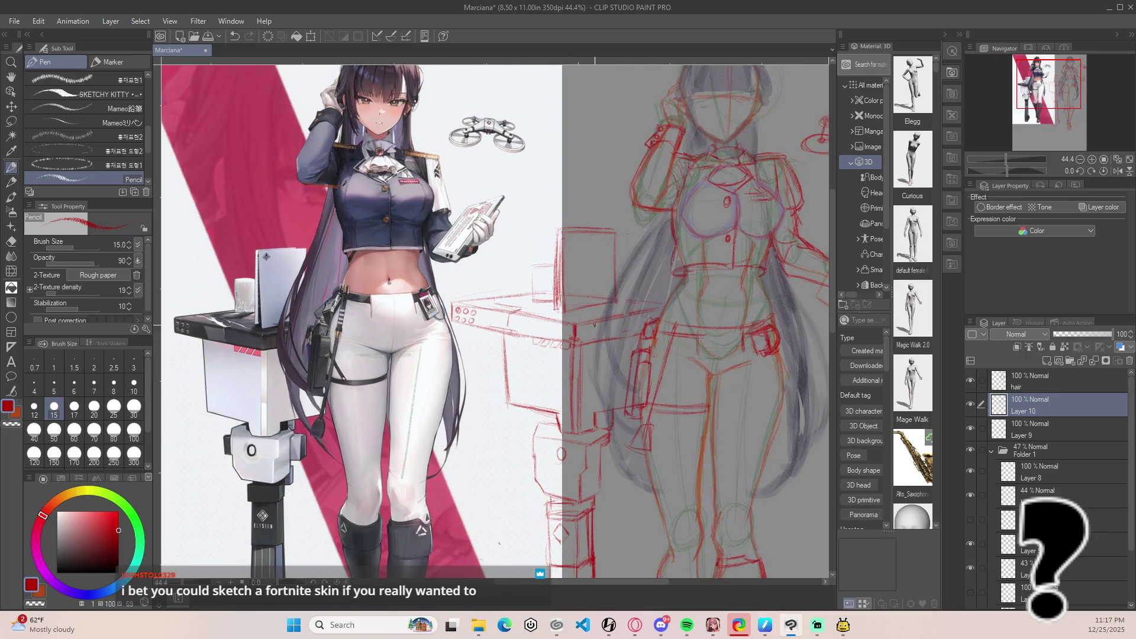
scroll(587, 330, up, 3)
scroll(655, 297, up, 2)
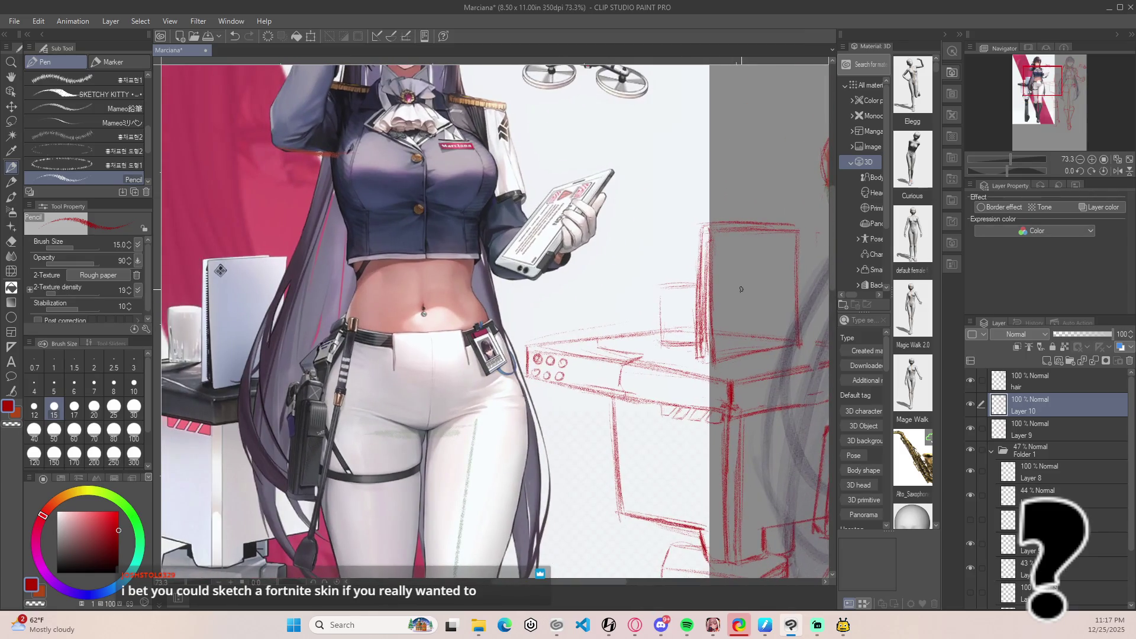
drag(718, 245, 724, 258)
key(ctrl+z)
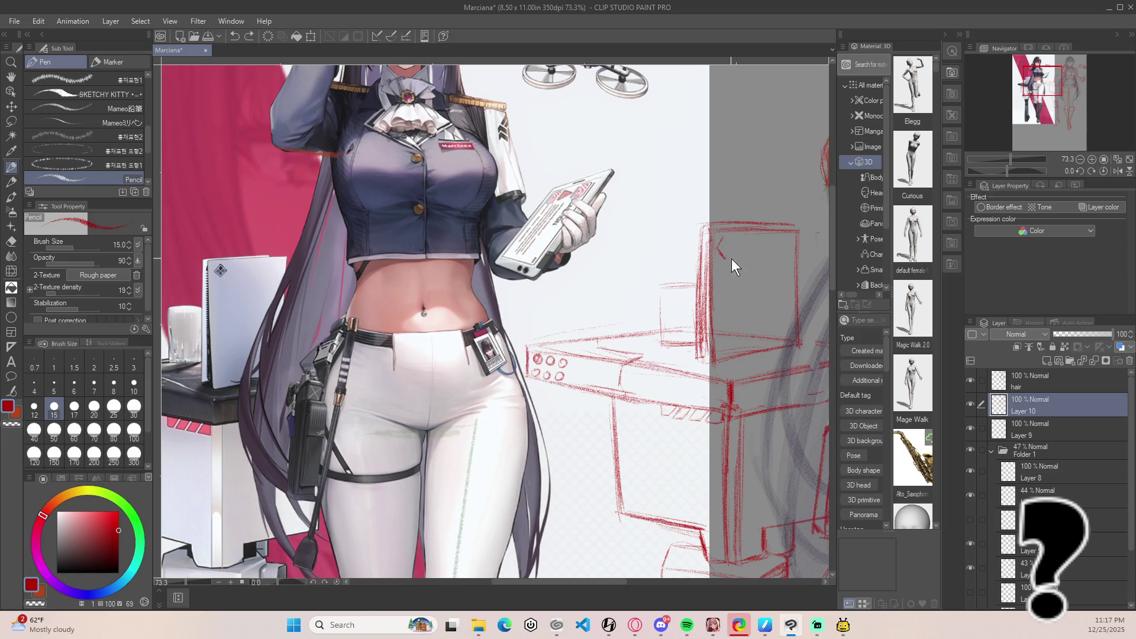
mouse_move(719, 239)
mouse_down()
mouse_move(723, 255)
mouse_move(723, 236)
mouse_move(733, 245)
mouse_up()
key(ctrl+z)
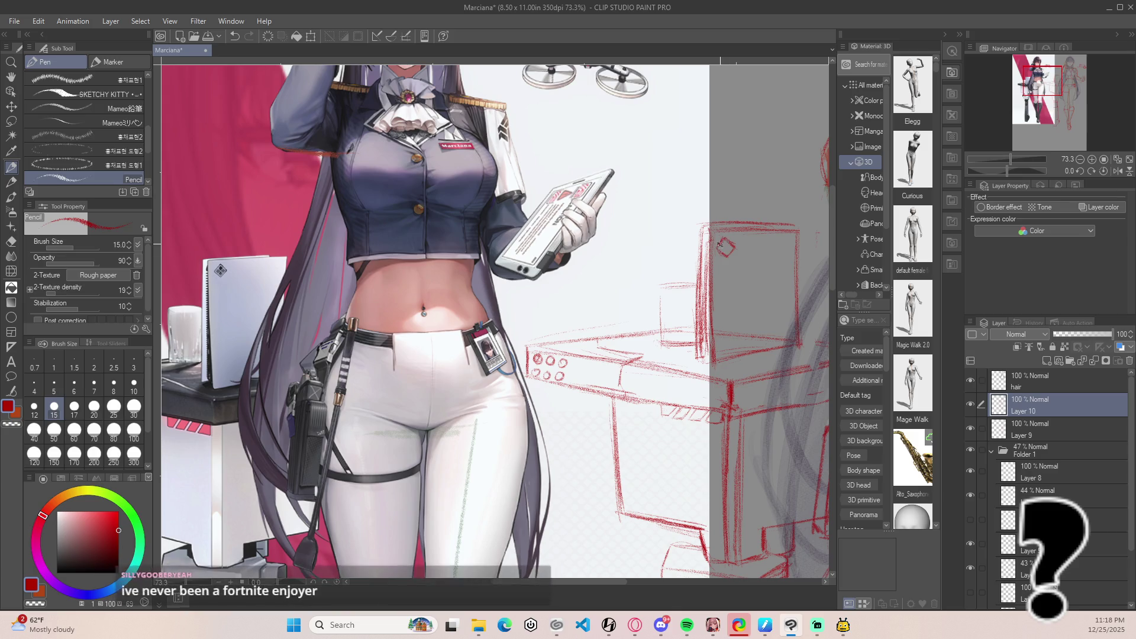
Lasso the diamond, enlarge and tilt it slightly, then deselect.
key(m)
mouse_move(733, 276)
mouse_down()
mouse_move(742, 251)
mouse_move(718, 233)
mouse_move(731, 276)
mouse_up()
key(ctrl+t)
mouse_move(740, 234)
mouse_down()
mouse_move(747, 271)
mouse_move(736, 270)
mouse_up()
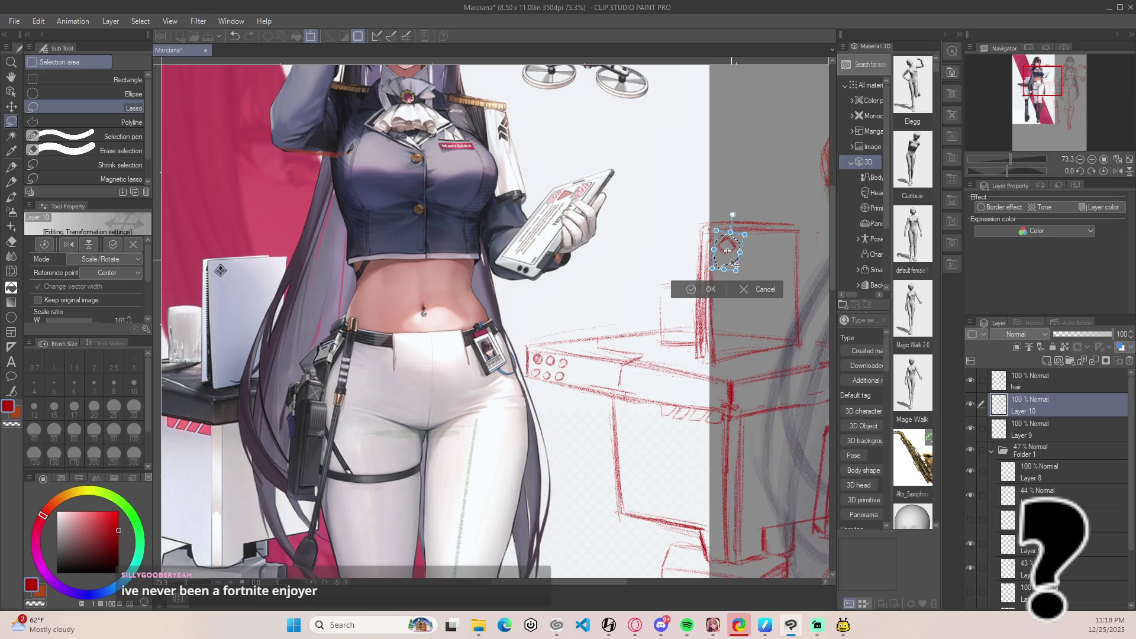
key(Return)
key(ctrl+d)
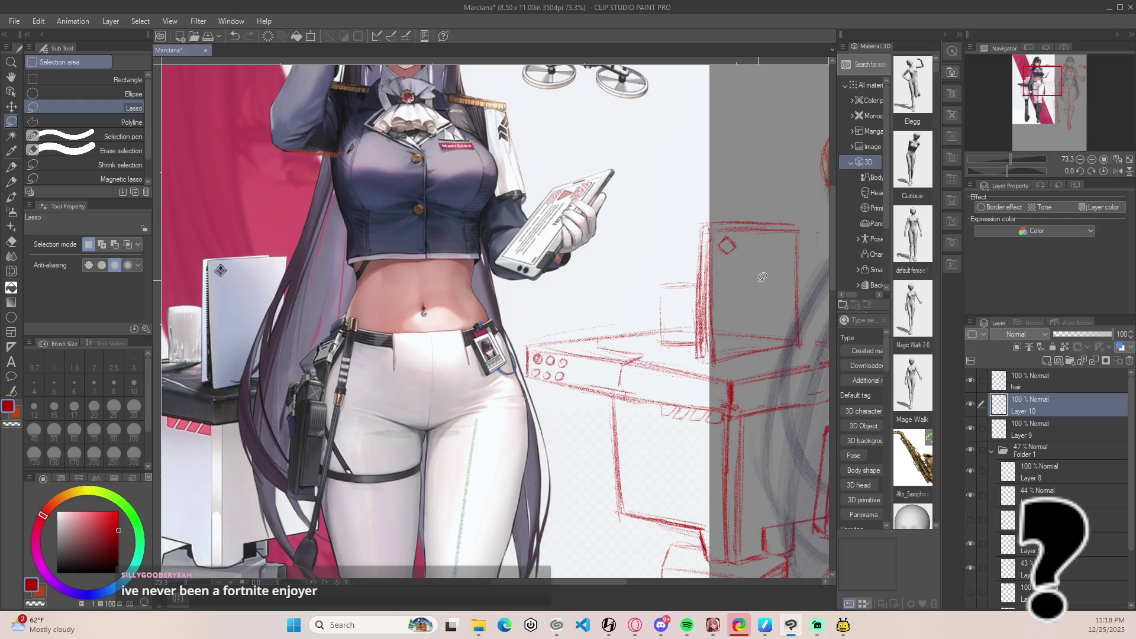
key(p)
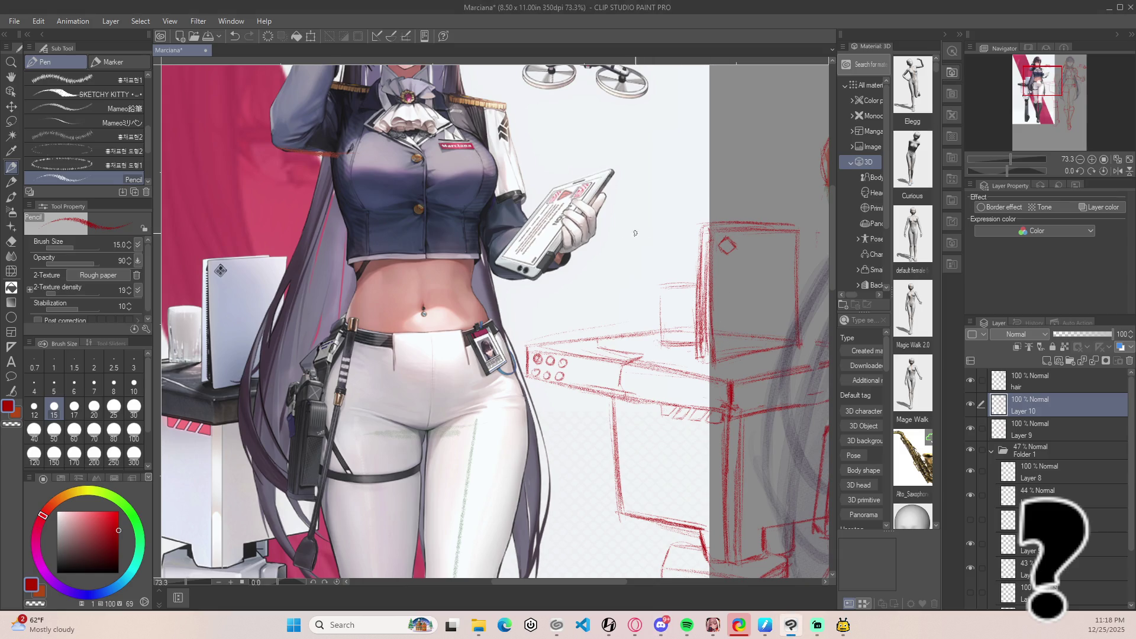
scroll(636, 233, down, 5)
scroll(636, 309, up, 4)
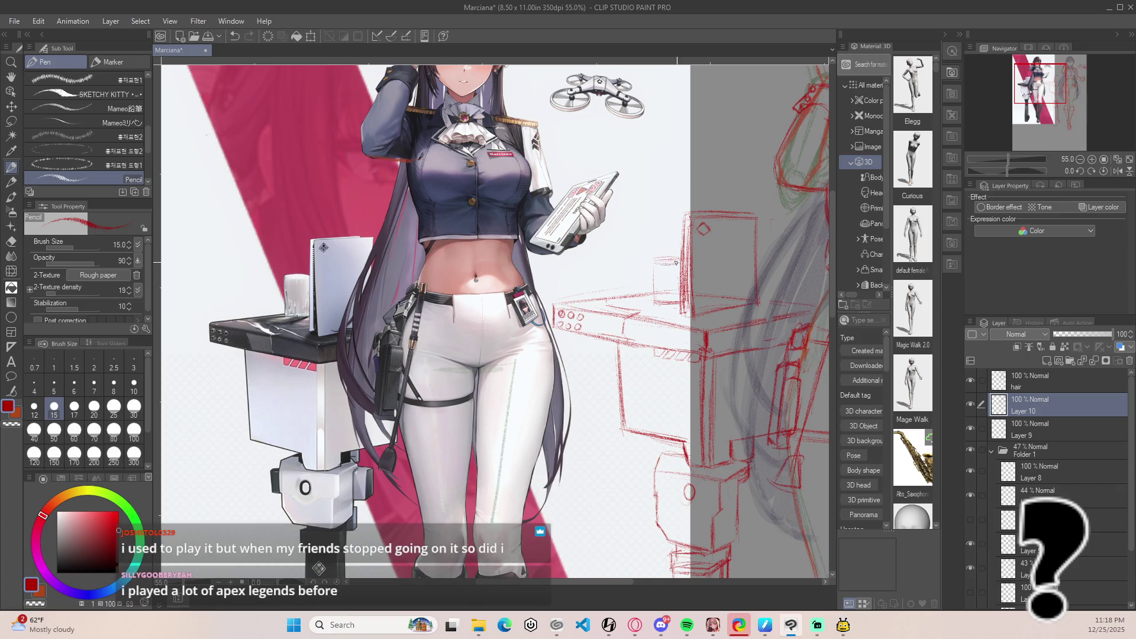
mouse_move(676, 261)
mouse_down()
mouse_move(655, 262)
mouse_move(679, 259)
mouse_up()
key(ctrl+z)
click(669, 264)
scroll(415, 251, down, 3)
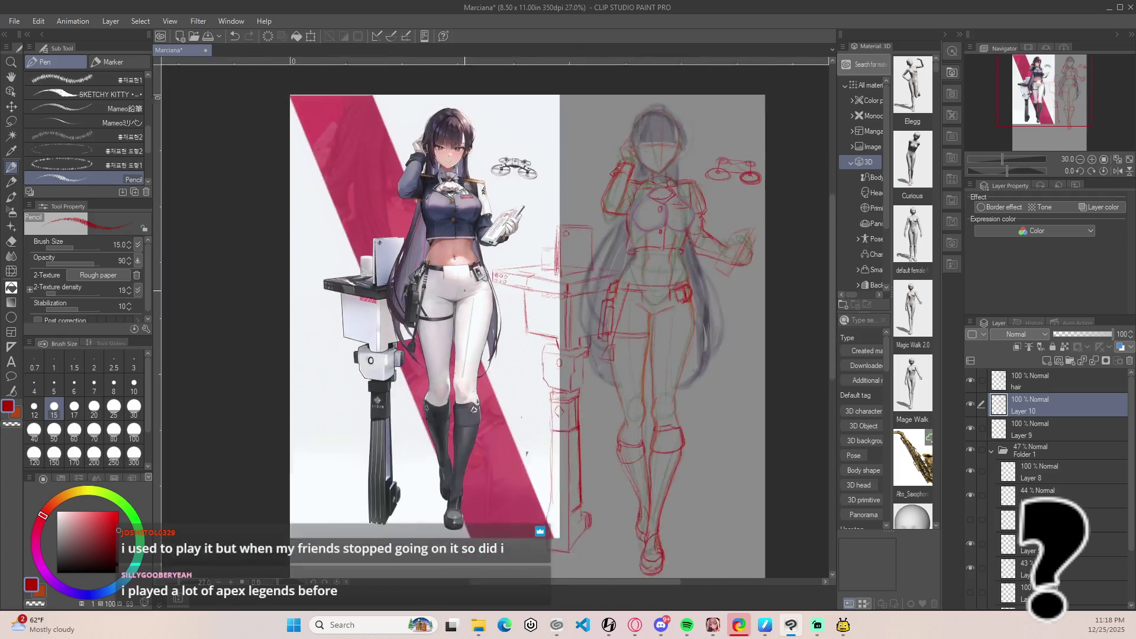
scroll(653, 319, up, 1)
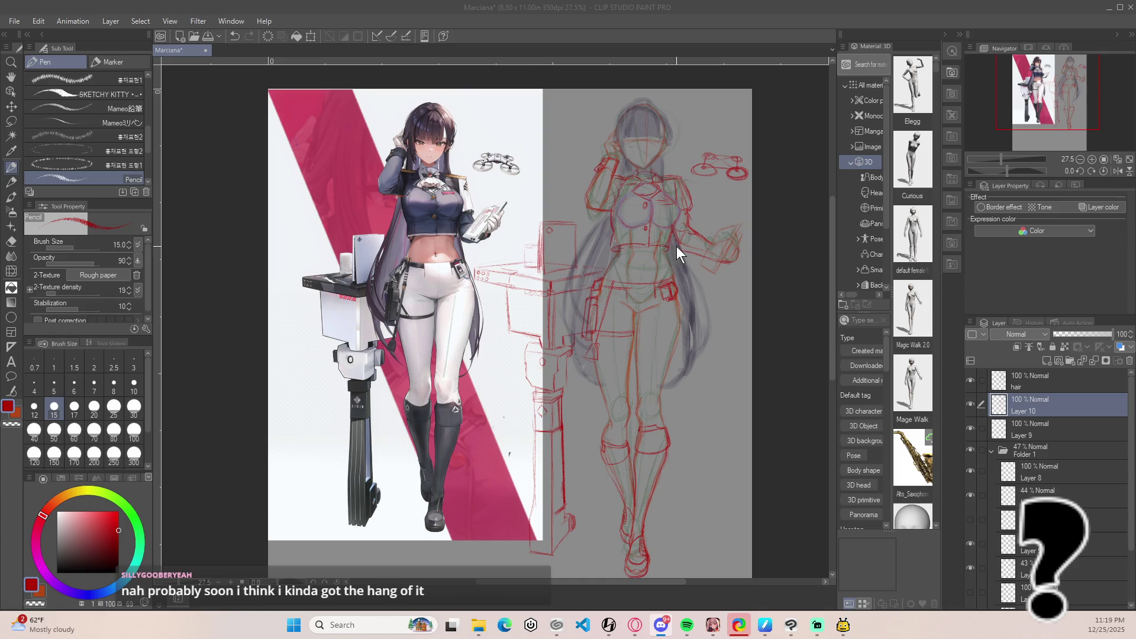
scroll(538, 246, up, 5)
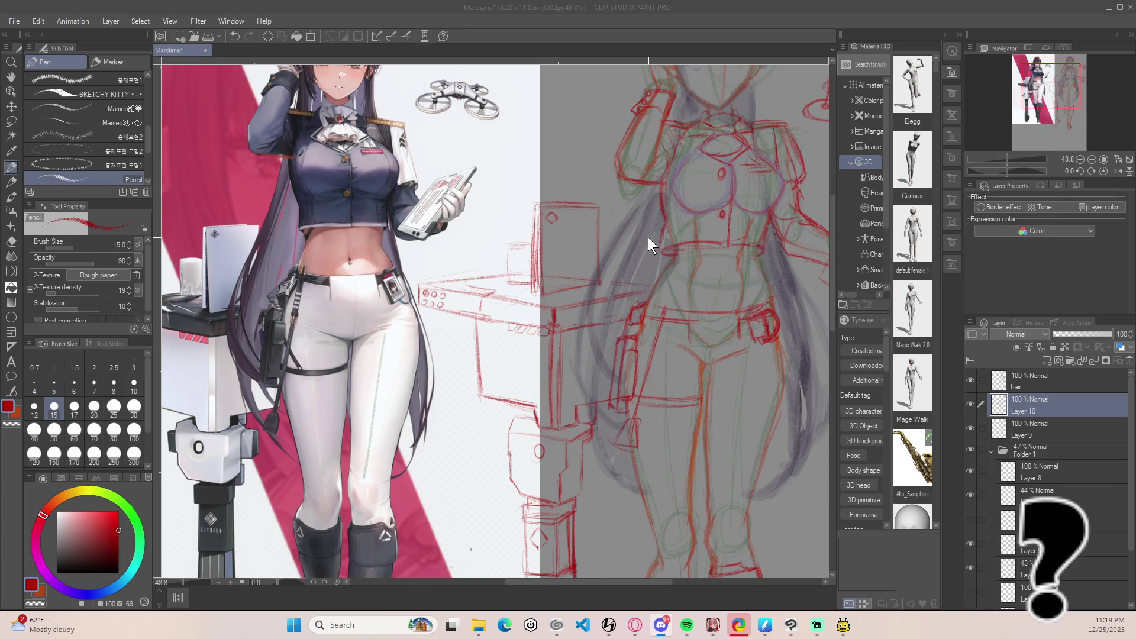
Lasso the phone-holding arm on Layer 9 and try a rotation, then undo and discard it.
drag(765, 107, 616, 197)
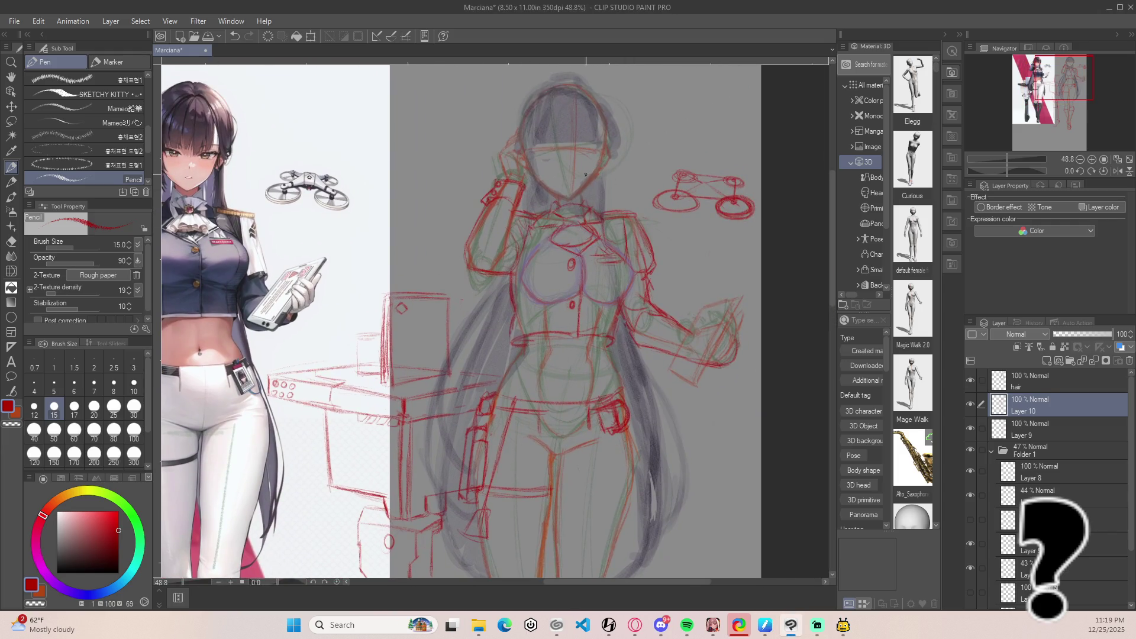
click(1000, 428)
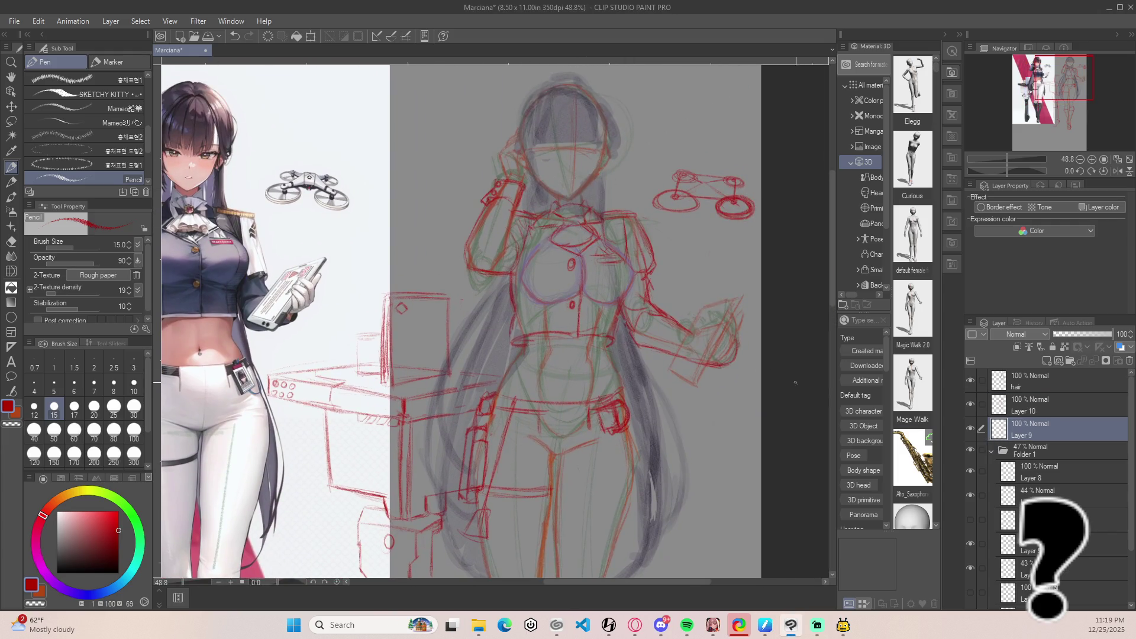
key(m)
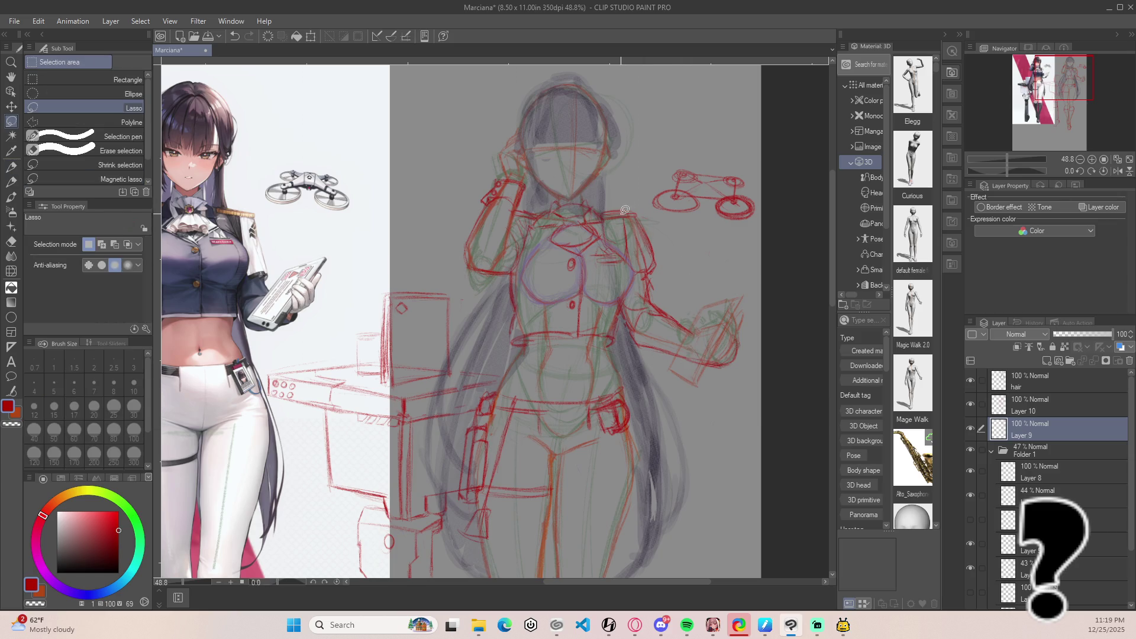
mouse_move(607, 199)
mouse_down()
mouse_move(602, 228)
mouse_move(641, 272)
mouse_move(629, 361)
mouse_move(747, 340)
mouse_move(707, 251)
mouse_move(601, 210)
mouse_move(635, 276)
mouse_move(628, 348)
mouse_move(751, 296)
mouse_move(605, 200)
mouse_up()
key(ctrl+t)
drag(795, 424, 780, 441)
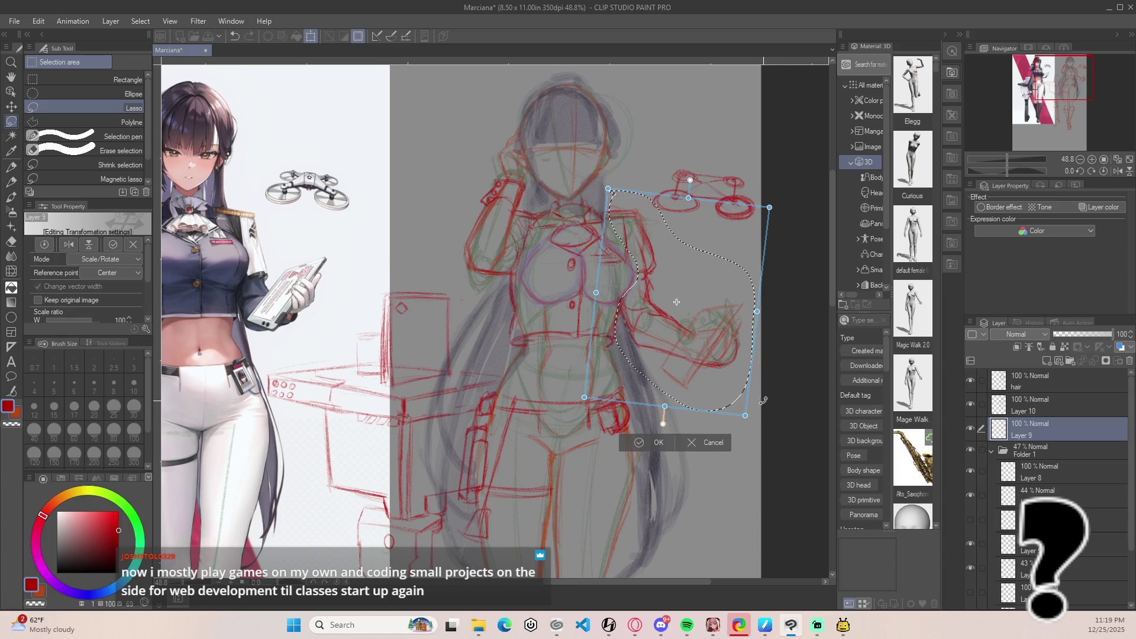
drag(727, 371, 729, 396)
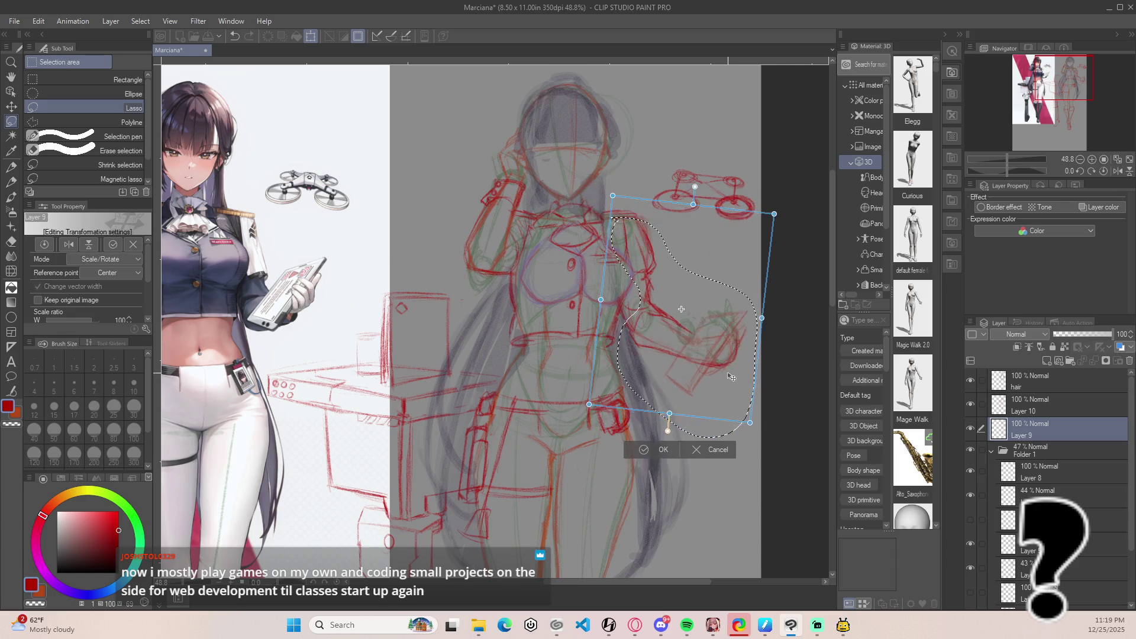
key(ctrl+z)
key(ctrl+z)
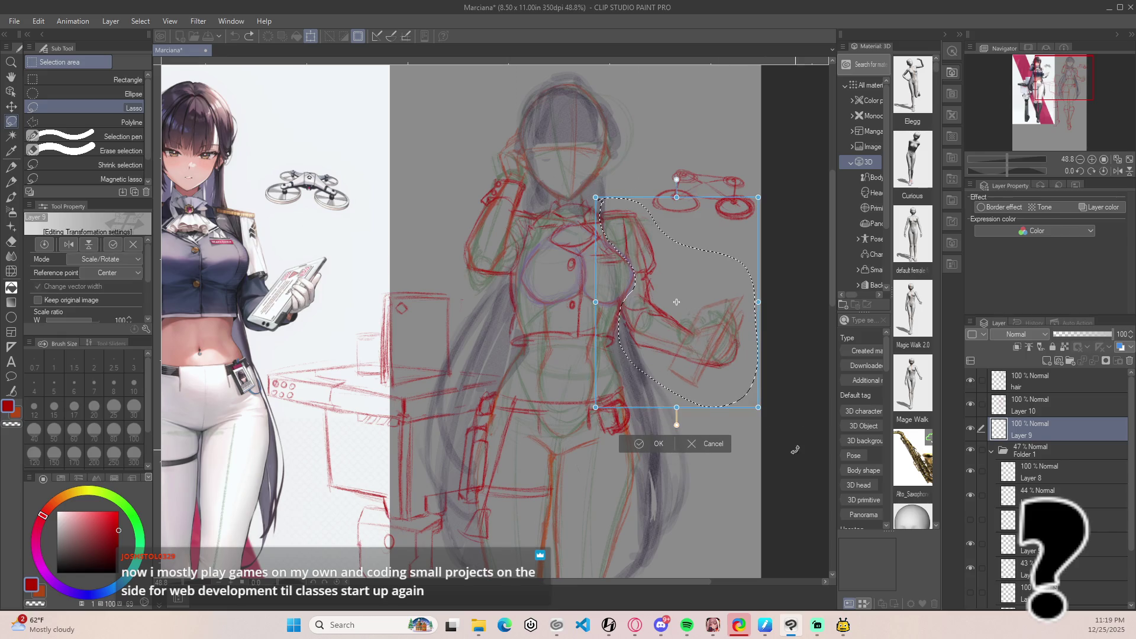
key(ctrl+z)
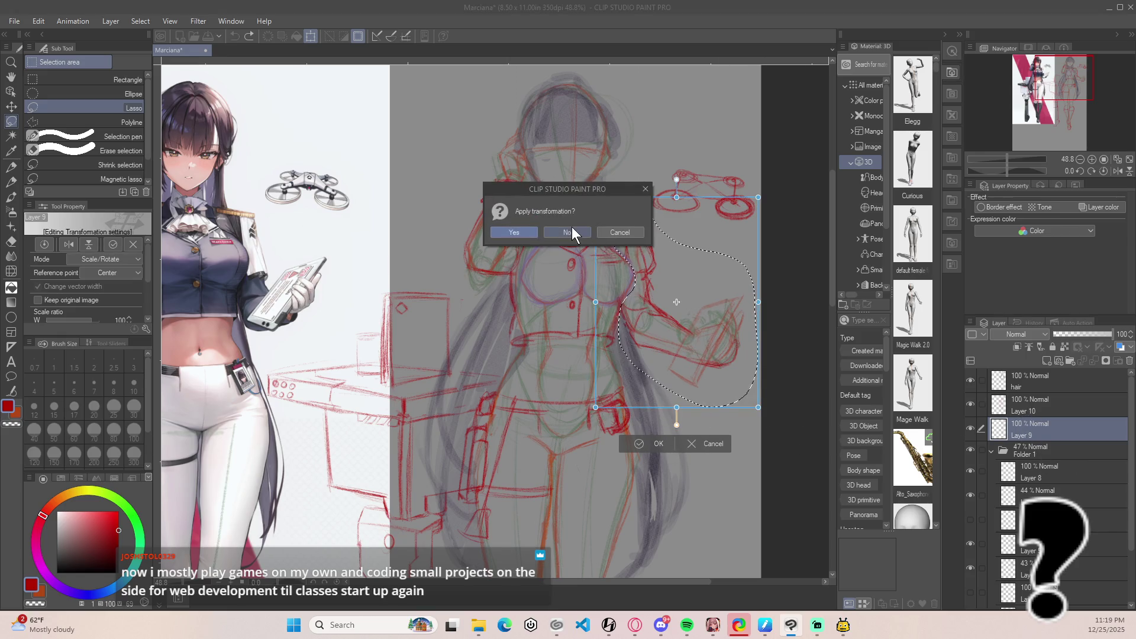
click(592, 233)
With Layers 9 and 10 selected, rotate the arm about 9° clockwise and shift it left and down.
ctrl+click(1021, 403)
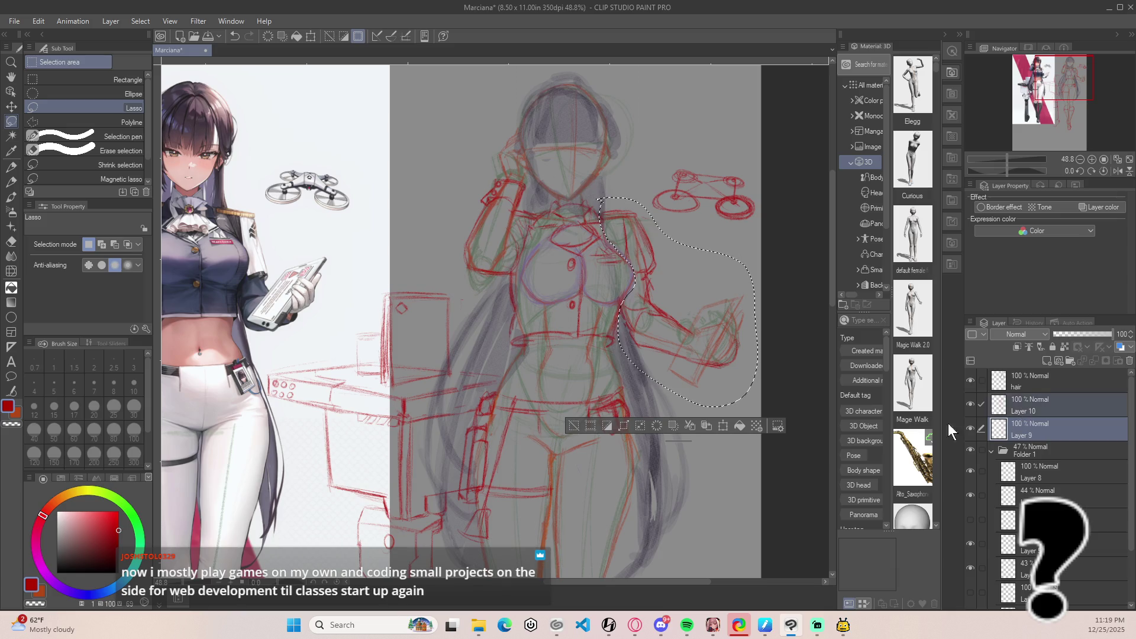
key(ctrl+t)
drag(777, 409, 765, 421)
drag(722, 364, 715, 374)
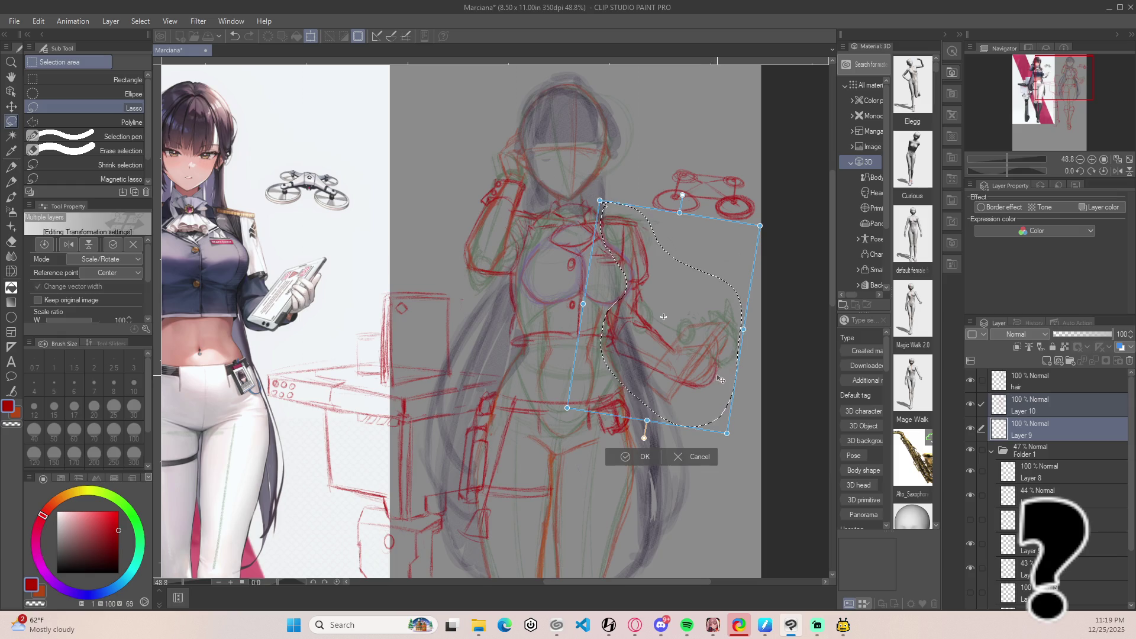
key(Return)
key(ctrl+d)
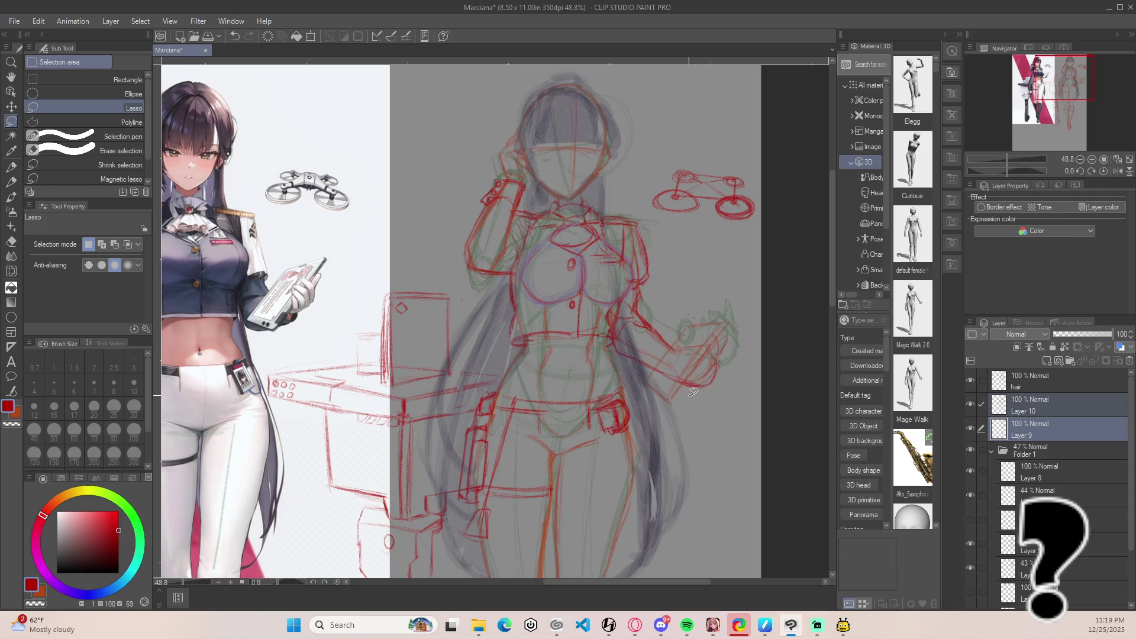
Lasso the sketched hand and tilt it slightly counter-clockwise.
mouse_move(679, 419)
mouse_down()
mouse_move(719, 322)
mouse_move(648, 305)
mouse_move(626, 316)
mouse_move(678, 428)
mouse_up()
key(ctrl+t)
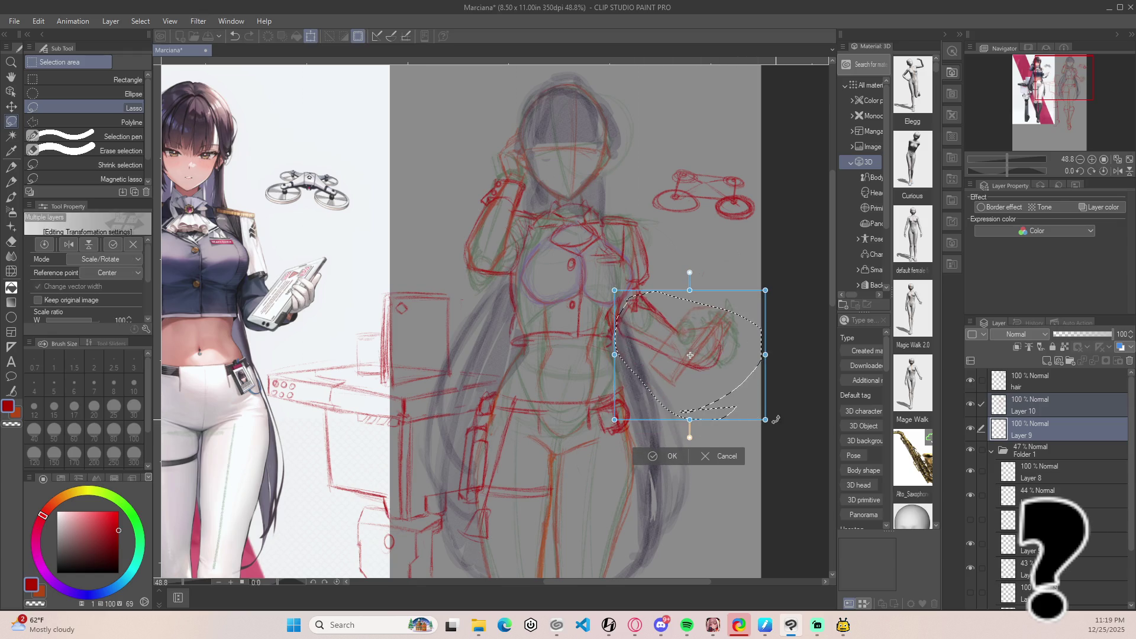
drag(776, 419, 771, 411)
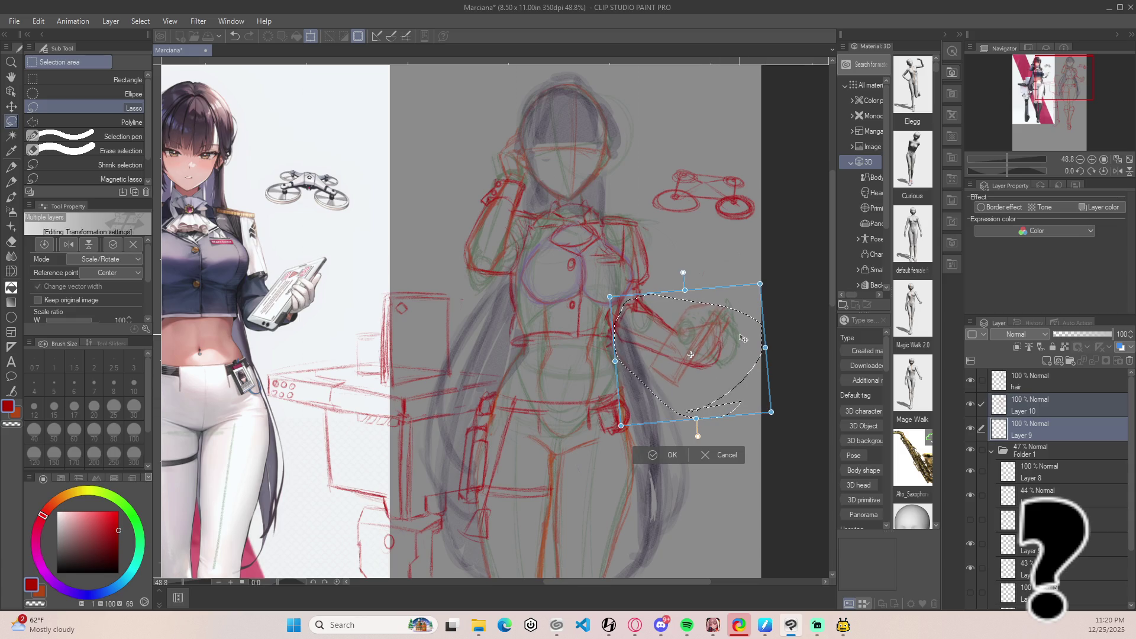
key(Return)
key(ctrl+d)
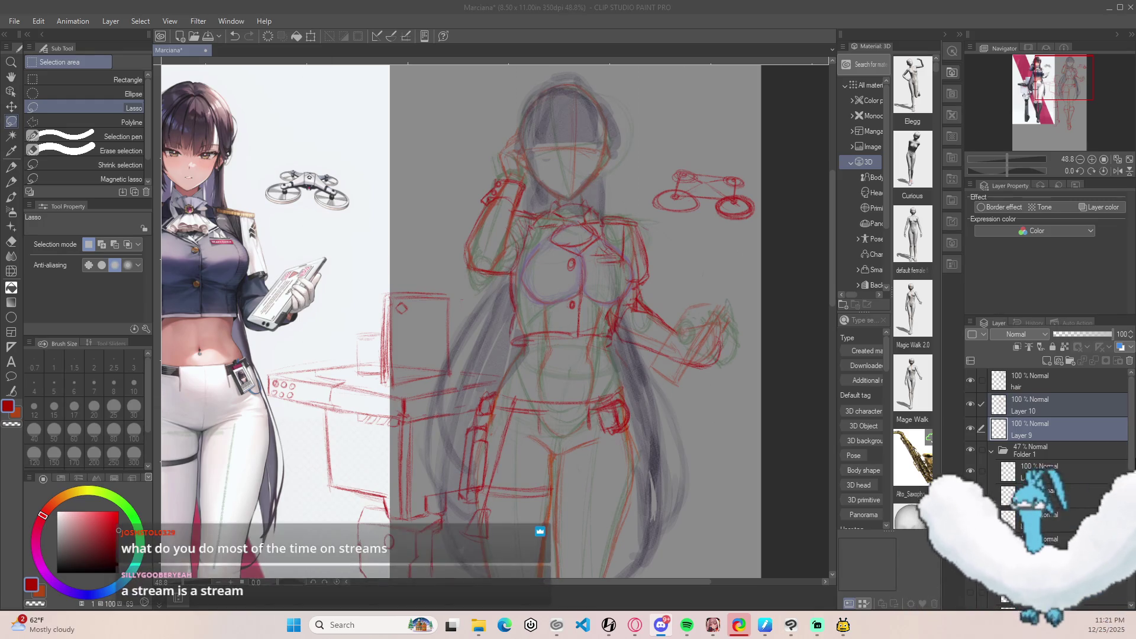
mouse_move(618, 226)
mouse_down()
mouse_move(634, 326)
mouse_move(666, 273)
mouse_up()
scroll(666, 278, down, 3)
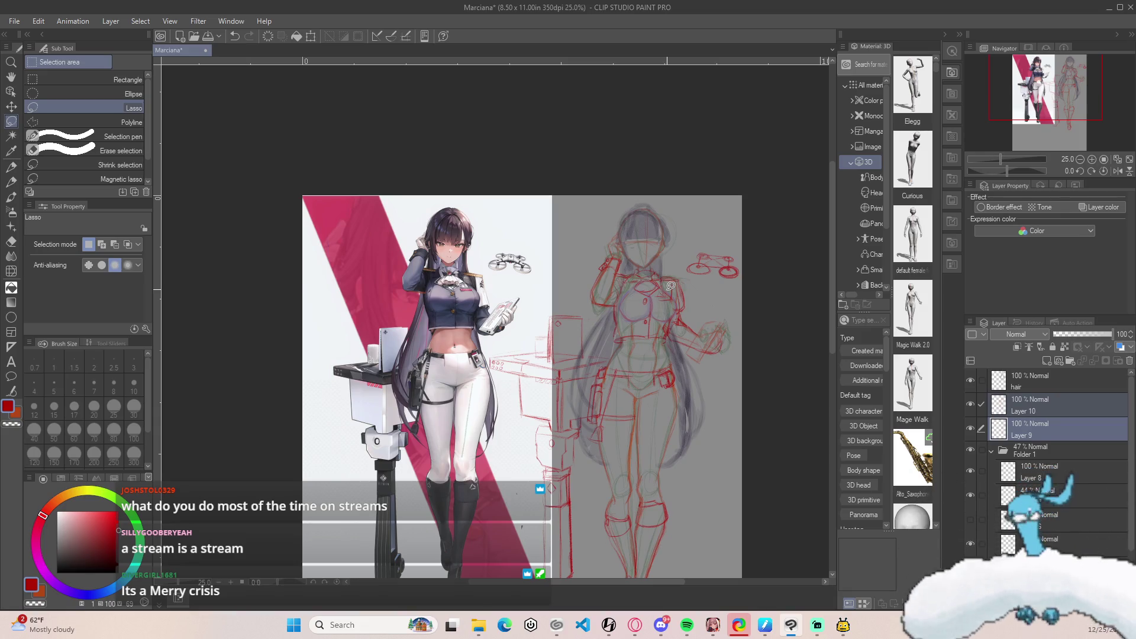
click(1029, 385)
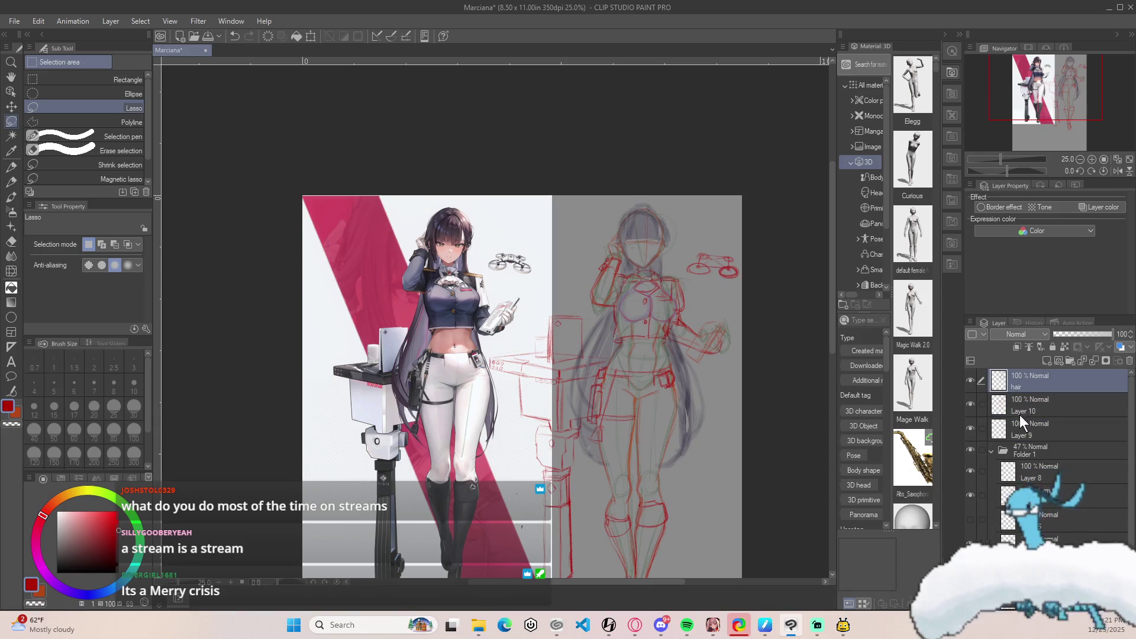
click(970, 381)
click(969, 382)
click(970, 382)
click(974, 382)
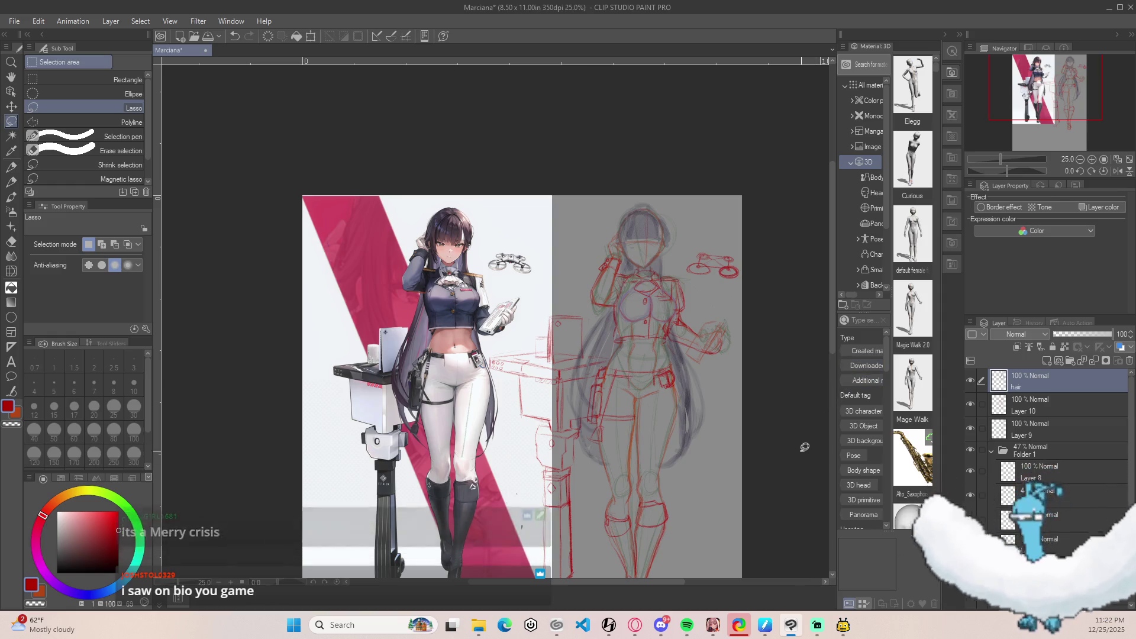
key(p)
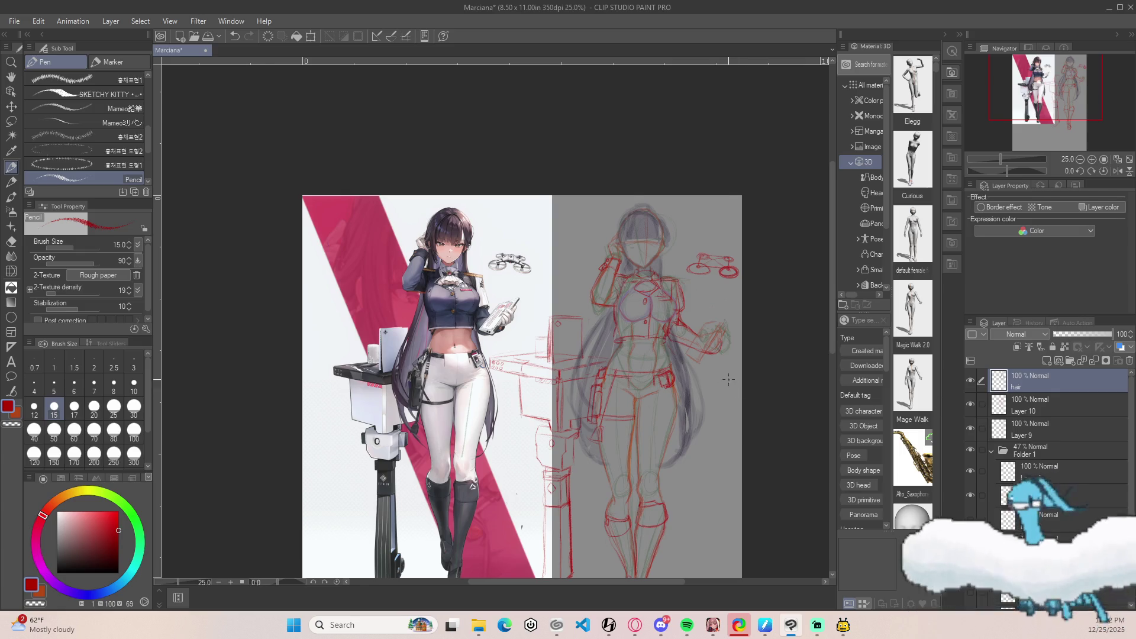
scroll(718, 370, up, 1)
scroll(719, 370, up, 2)
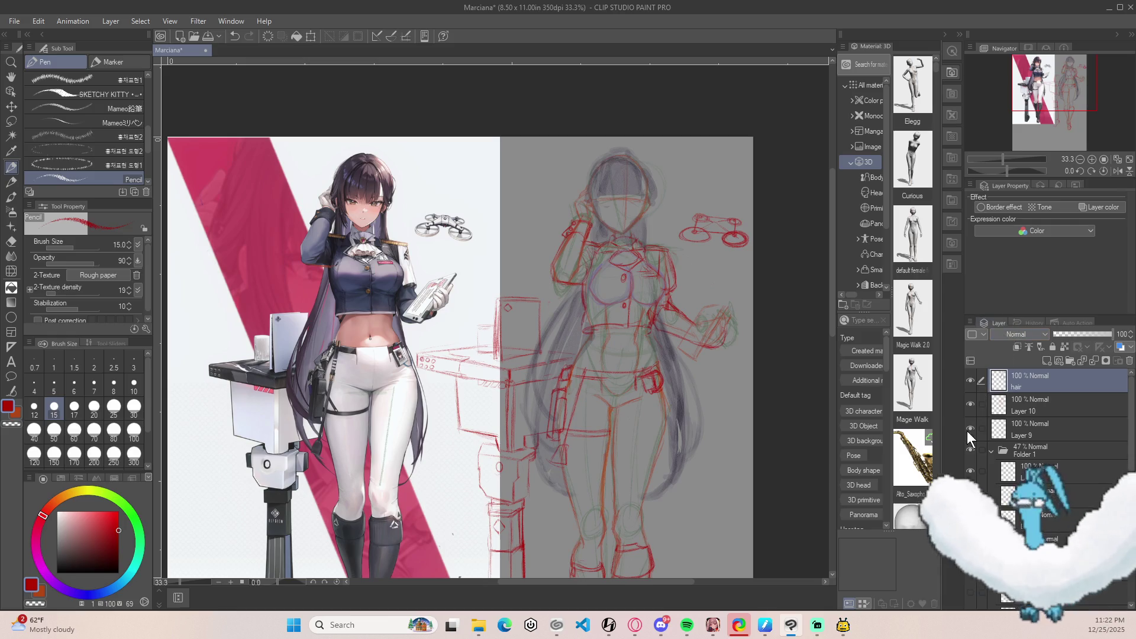
click(997, 410)
click(1024, 429)
key(m)
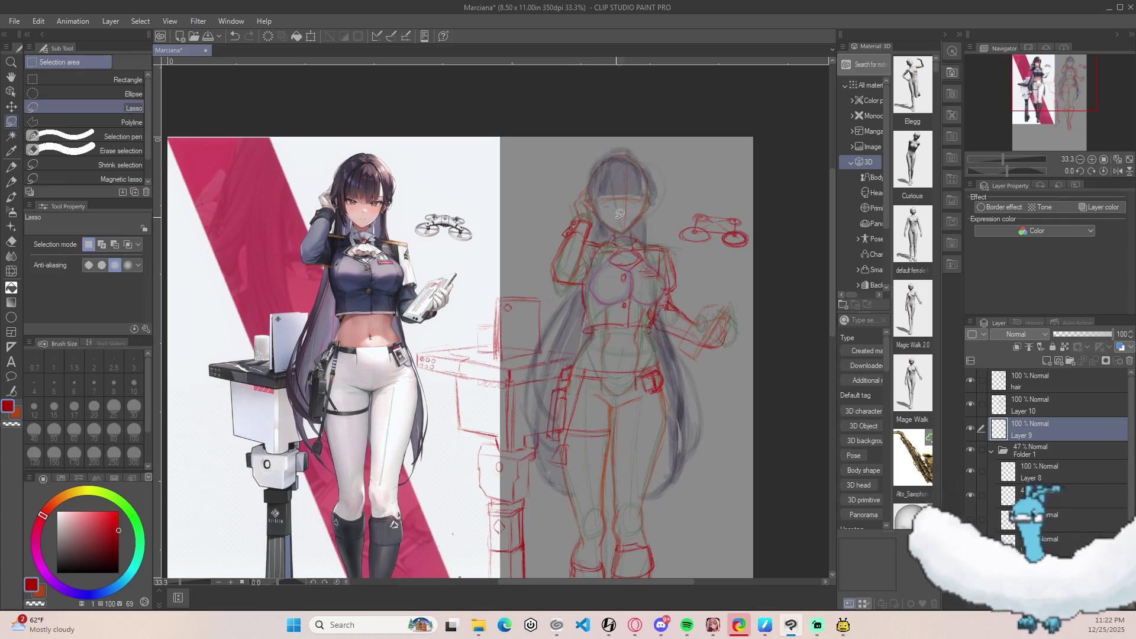
Lasso the head, tilt it slightly counter-clockwise and narrow it to 95% width.
mouse_move(599, 236)
mouse_down()
mouse_move(657, 201)
mouse_move(627, 137)
mouse_move(593, 180)
mouse_move(598, 235)
mouse_move(663, 248)
mouse_up()
key(ctrl+t)
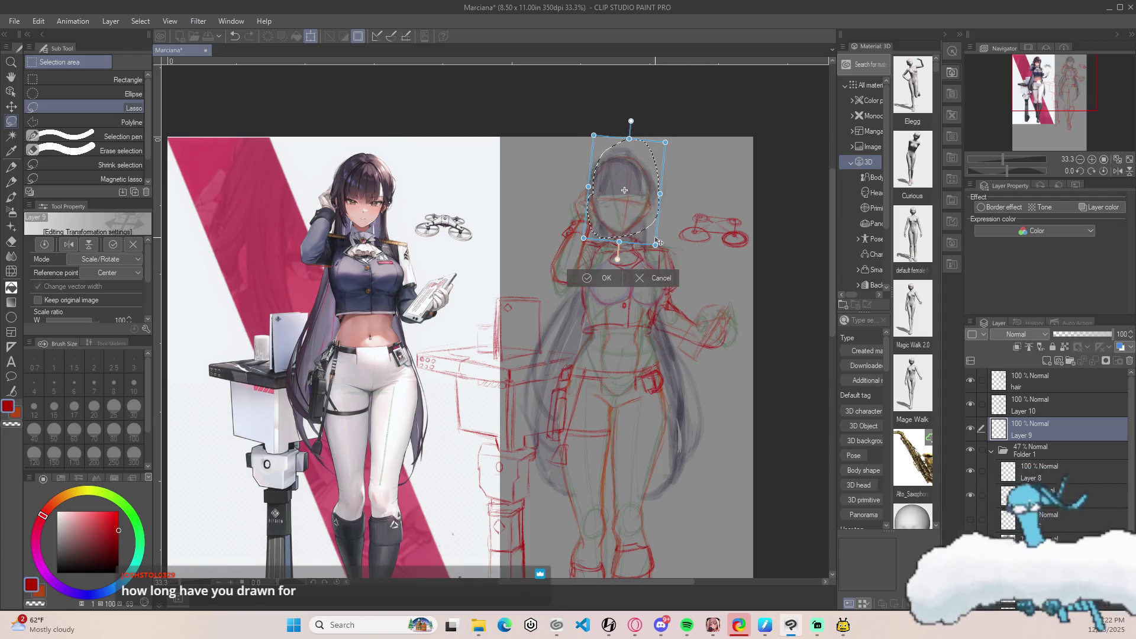
drag(682, 258, 653, 239)
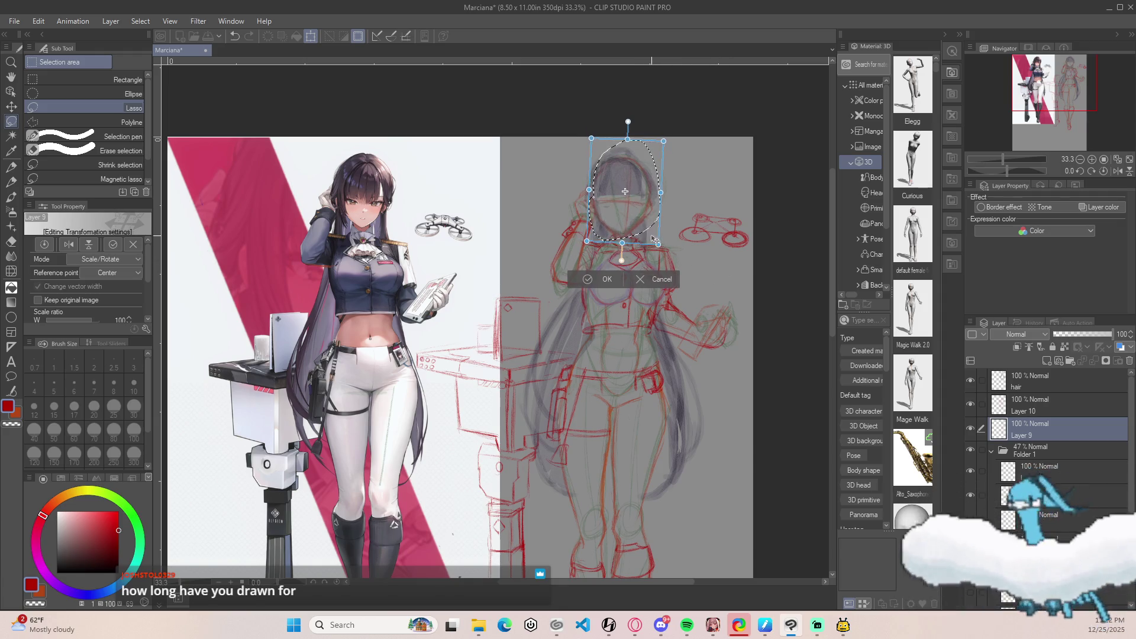
drag(663, 141, 658, 145)
drag(643, 193, 644, 193)
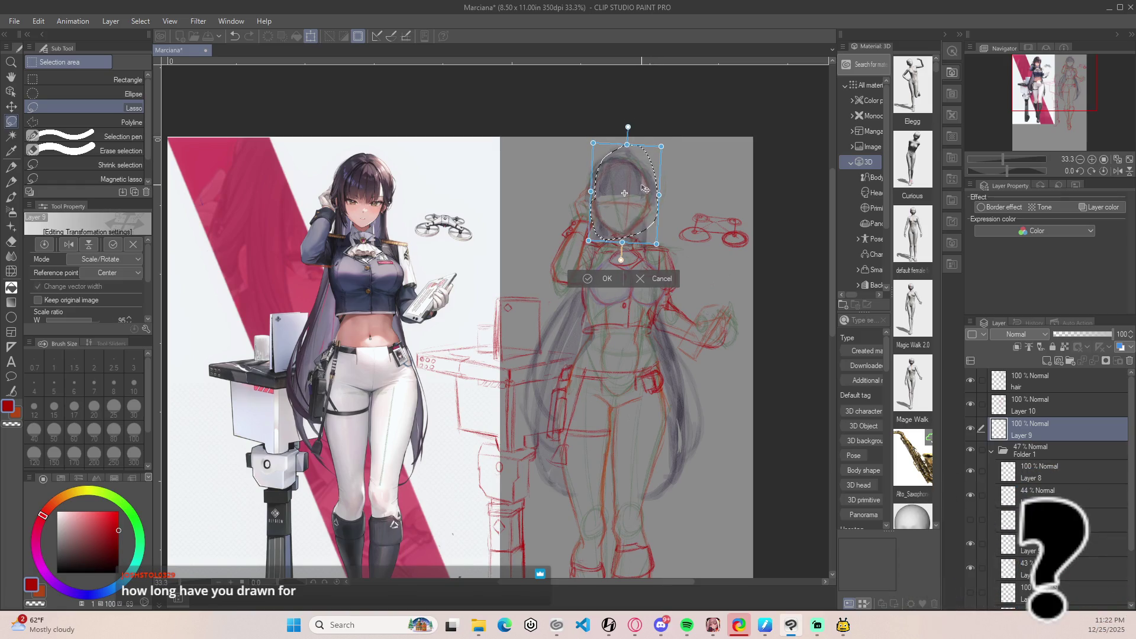
key(Return)
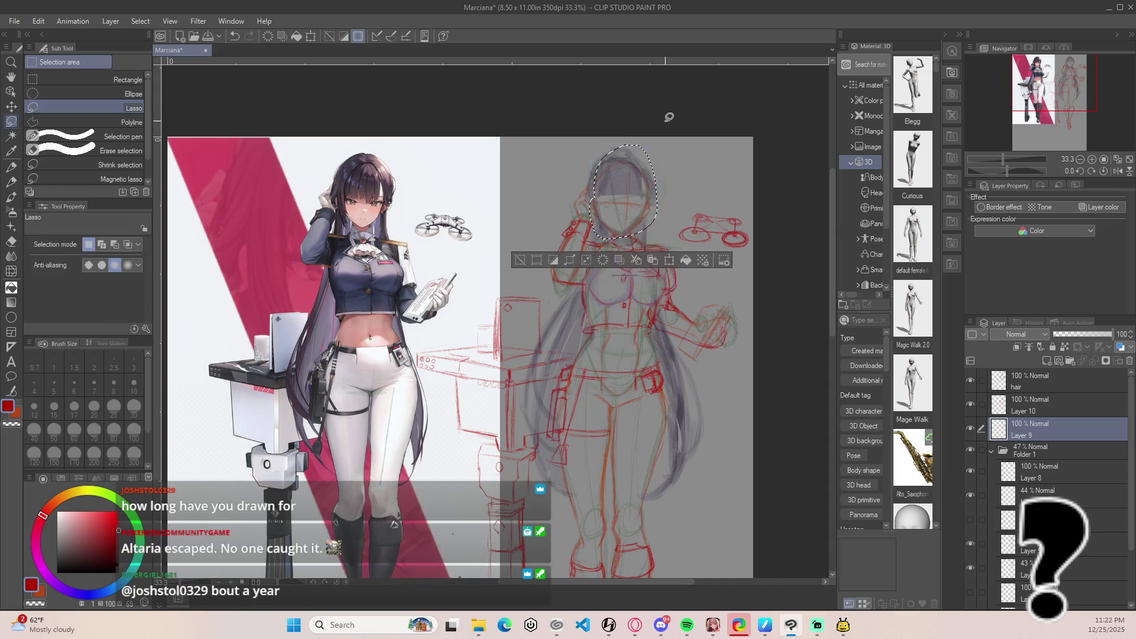
key(ctrl+d)
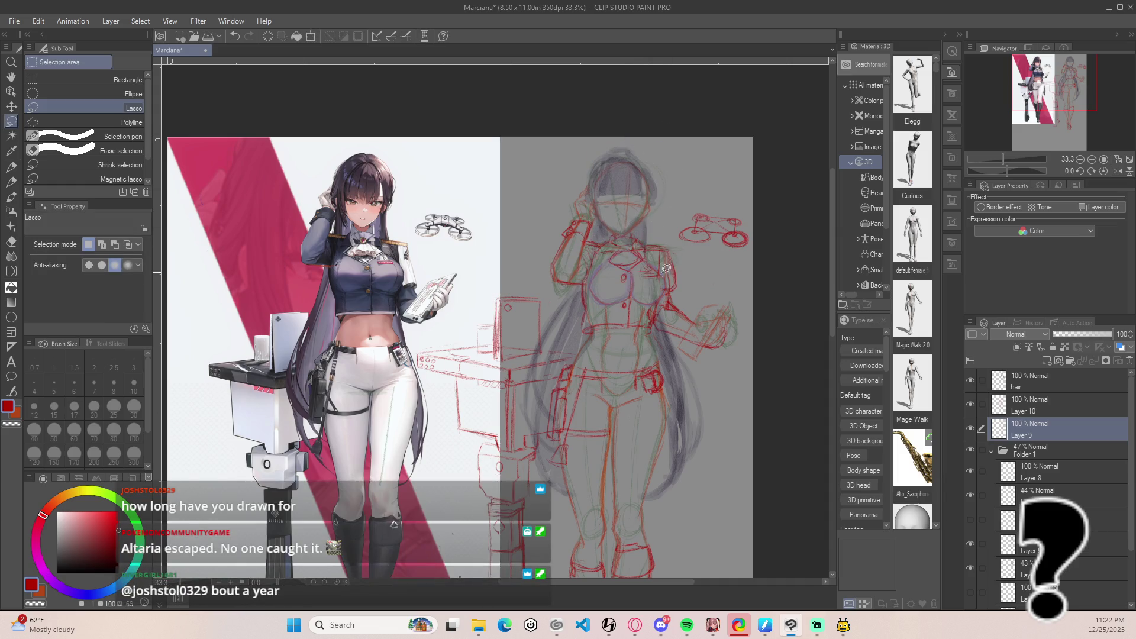
key(p)
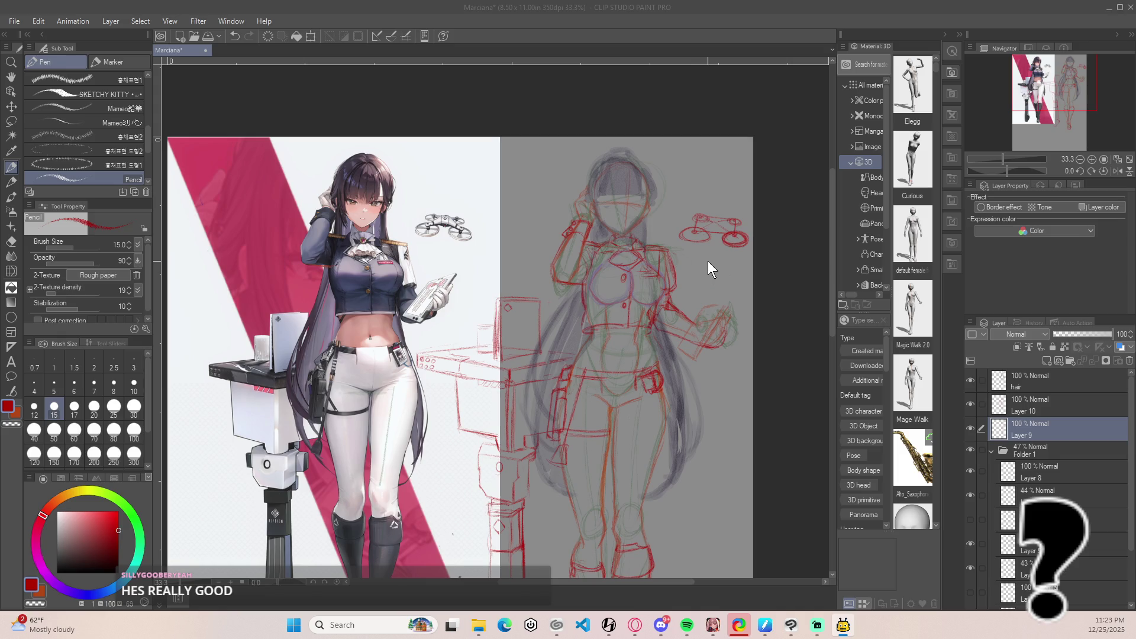
Transform the hair layer, rotating it a little clockwise and shifting it slightly left and down.
click(1028, 385)
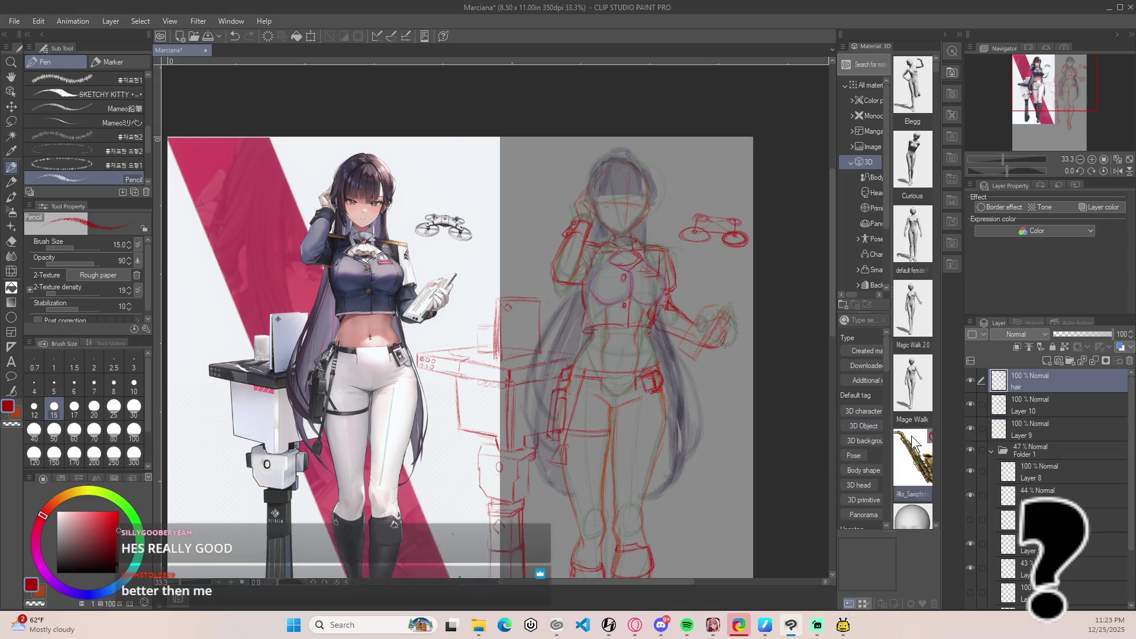
key(ctrl+t)
drag(788, 521, 778, 547)
drag(650, 486, 649, 475)
drag(749, 516, 717, 500)
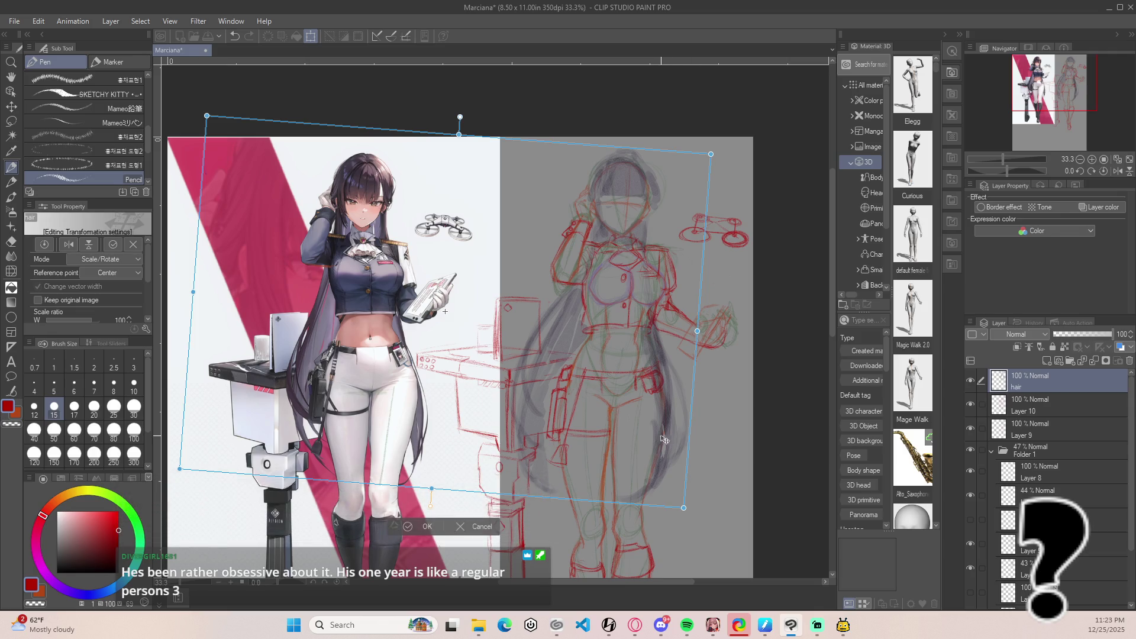
drag(653, 445, 649, 449)
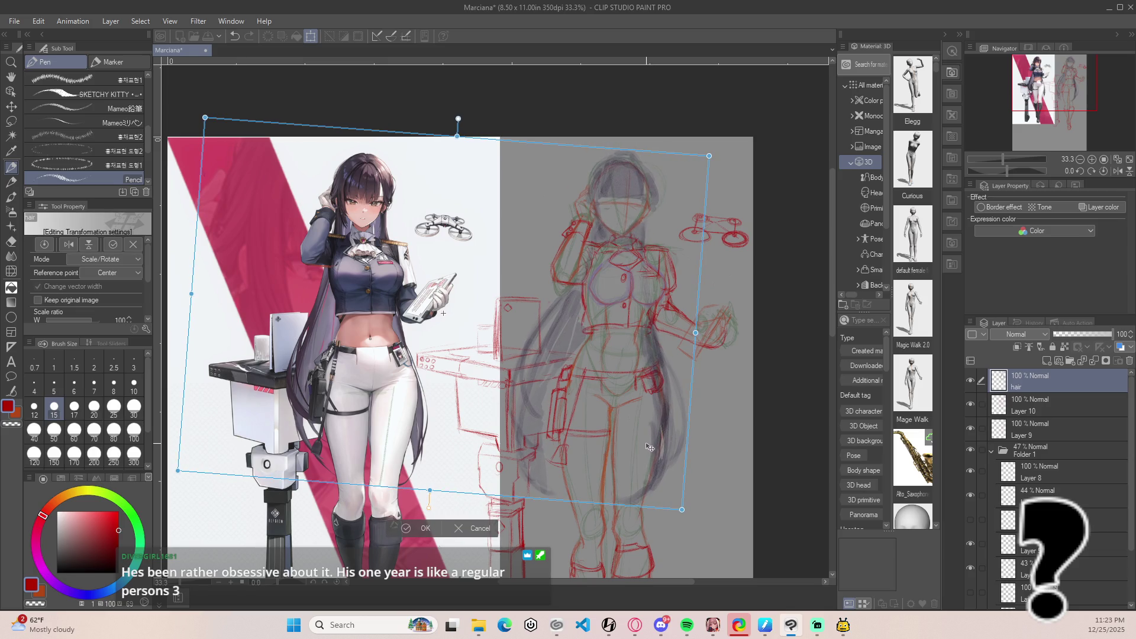
key(Return)
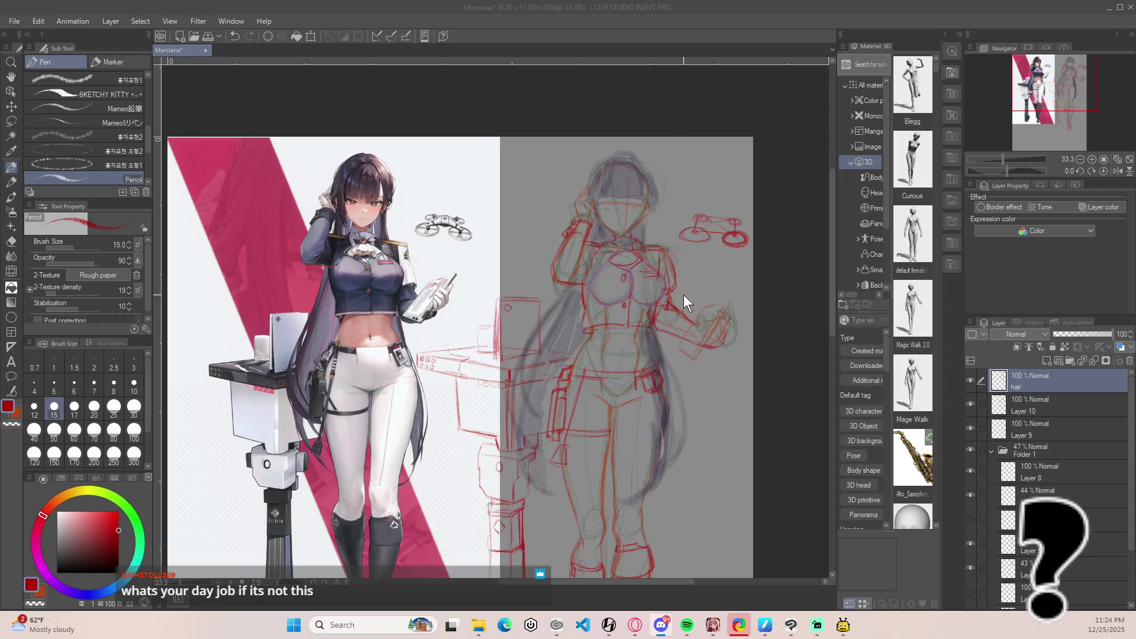
Toggle the hair sketch's visibility off and on to compare it with the figure.
click(714, 291)
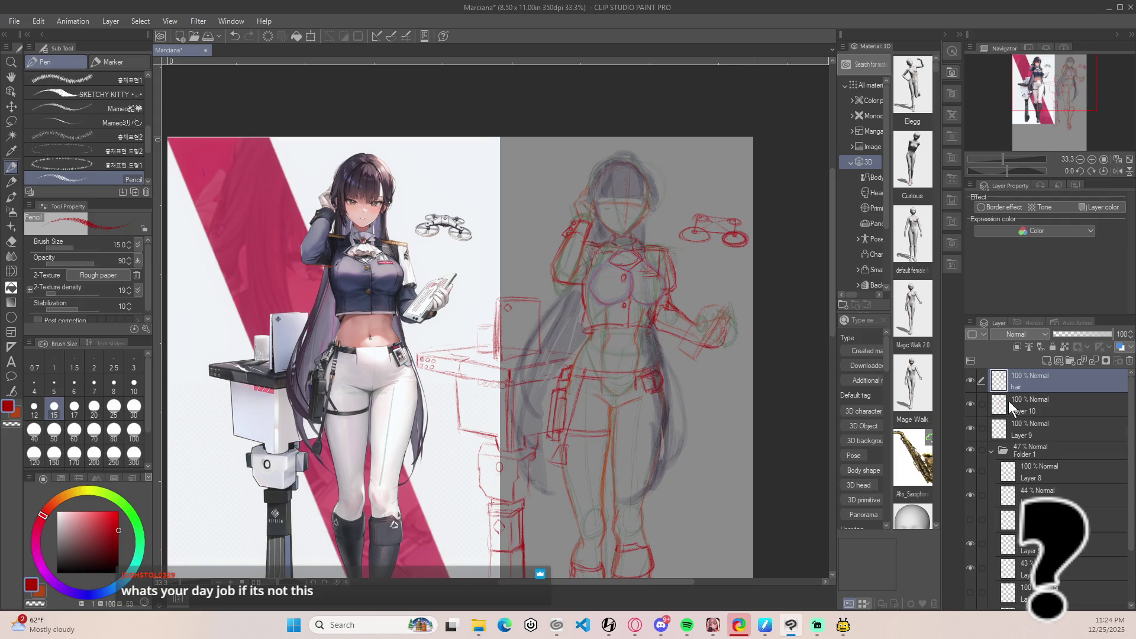
click(971, 382)
click(971, 383)
click(971, 383)
click(972, 383)
click(971, 382)
click(972, 383)
Zoom in on the legs and boots and make Layer 10 the active drawing layer.
scroll(684, 394, down, 5)
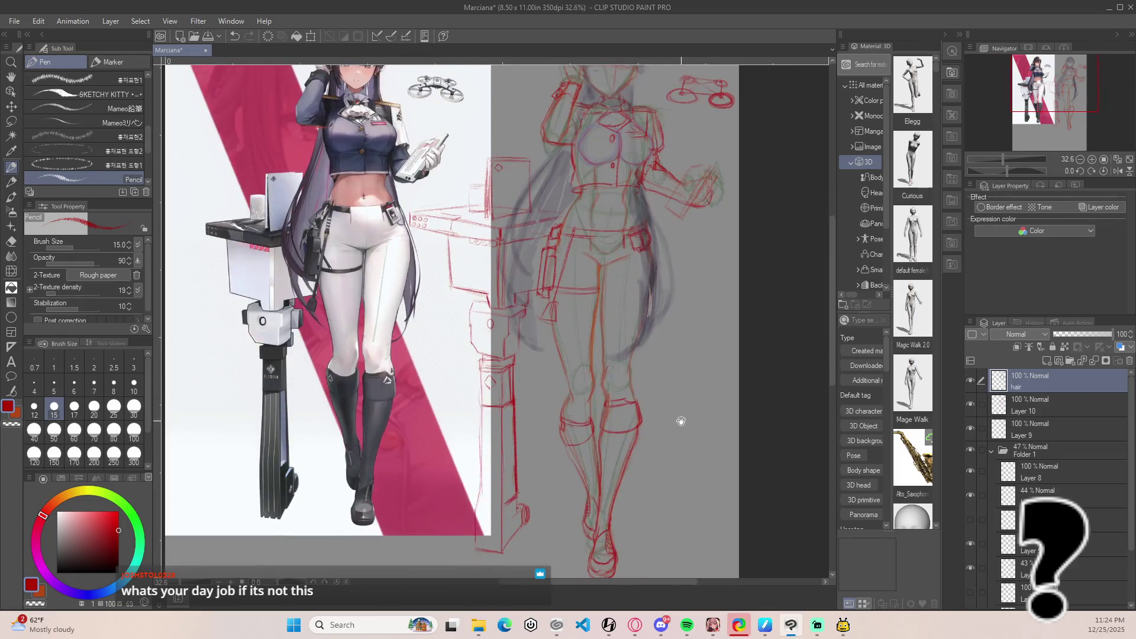
scroll(714, 423, up, 3)
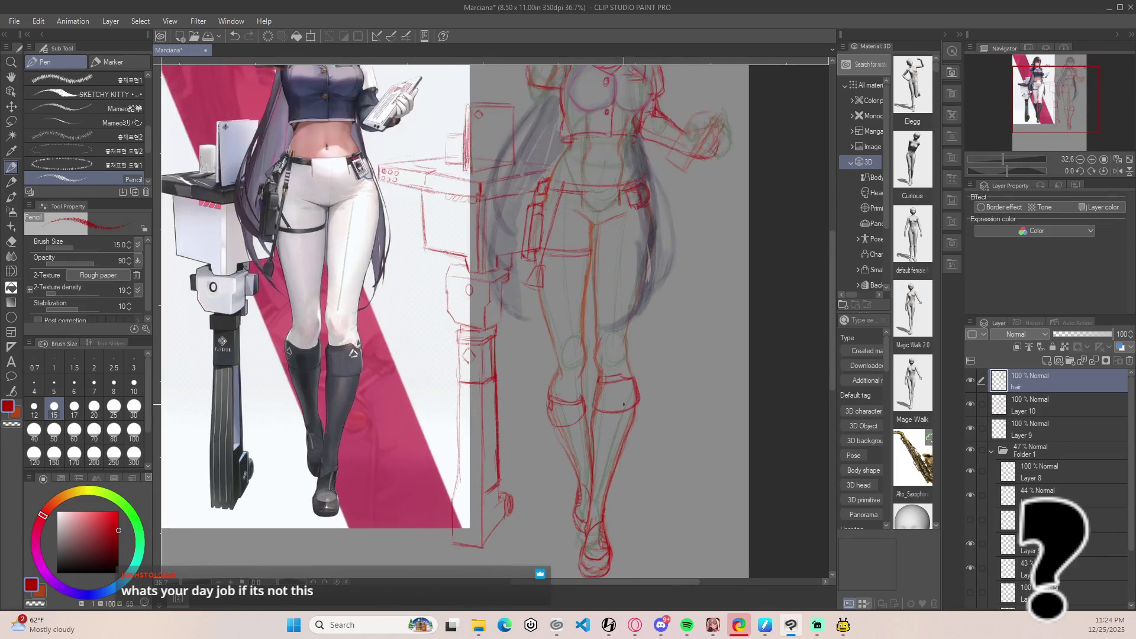
scroll(559, 401, down, 2)
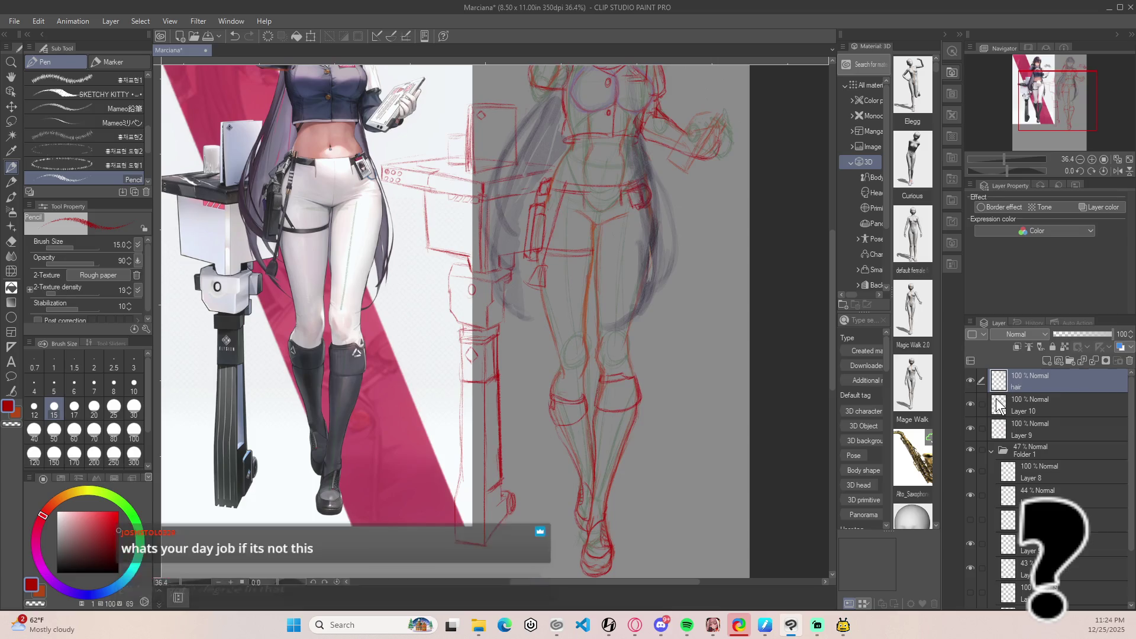
click(973, 403)
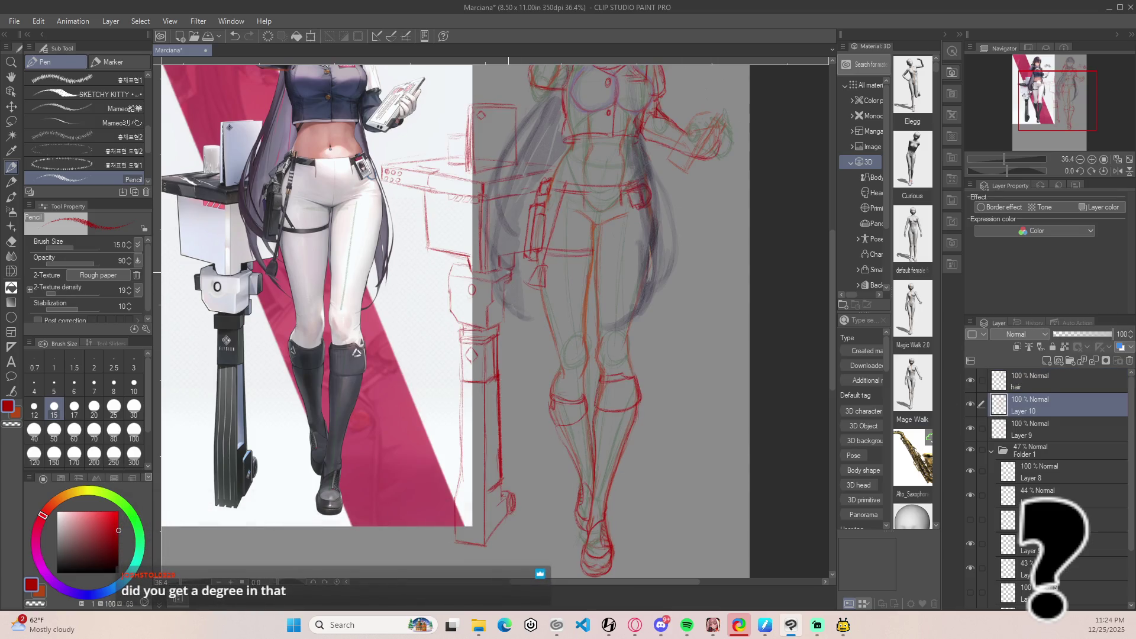
scroll(431, 286, up, 5)
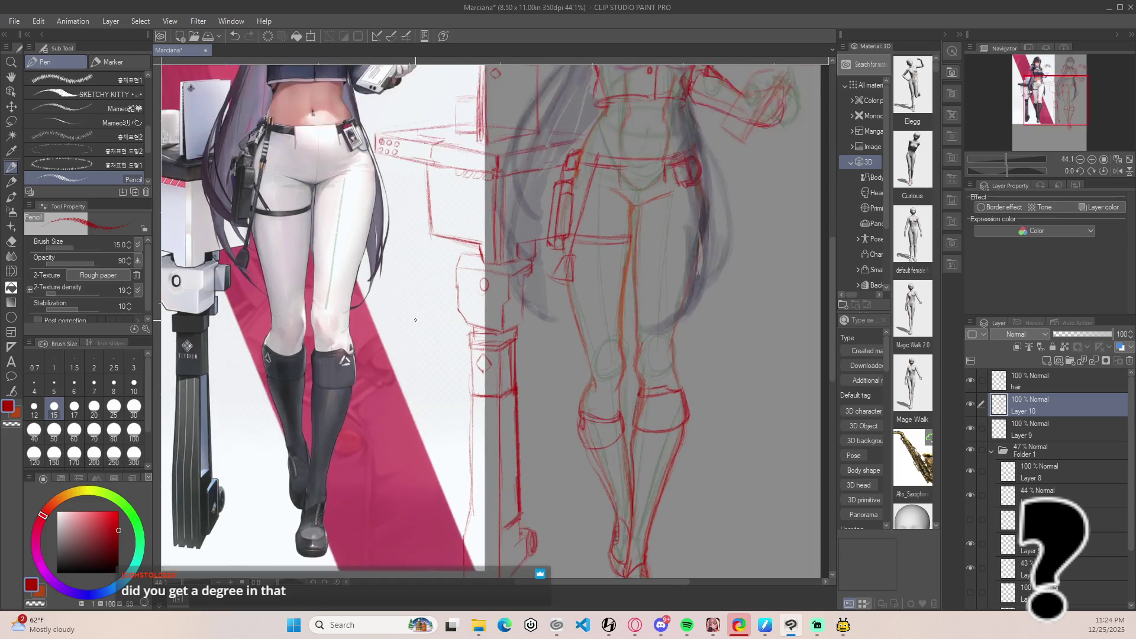
scroll(605, 313, up, 2)
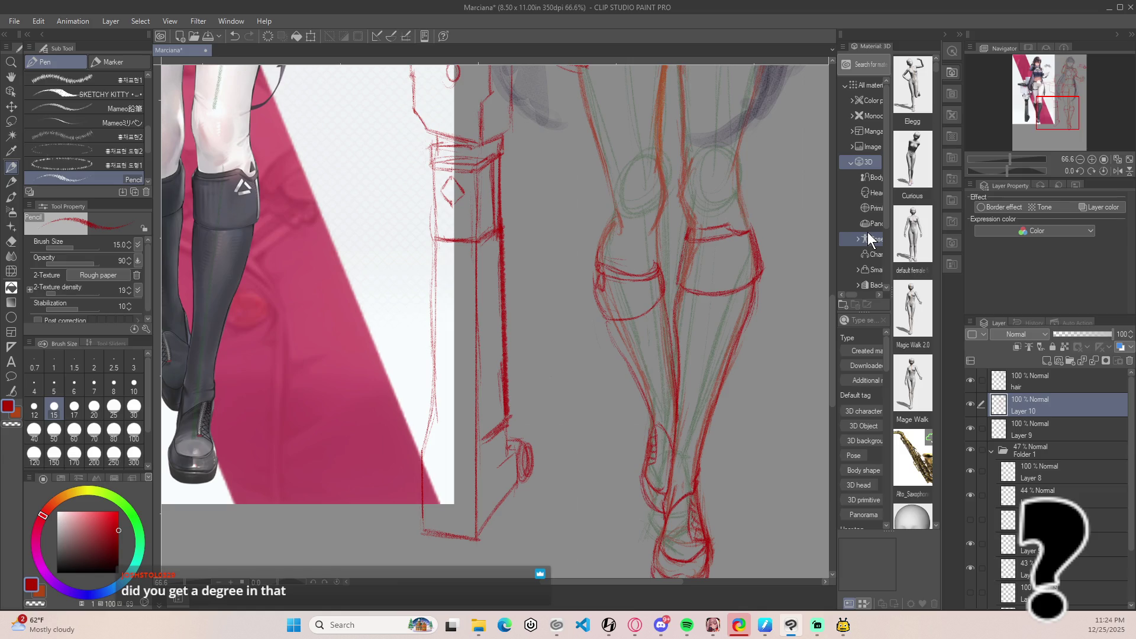
Draw the inner right thigh and calf lines in red pencil, redoing a knee stroke.
mouse_move(731, 244)
mouse_down()
mouse_move(726, 253)
mouse_move(745, 256)
mouse_up()
key(ctrl+z)
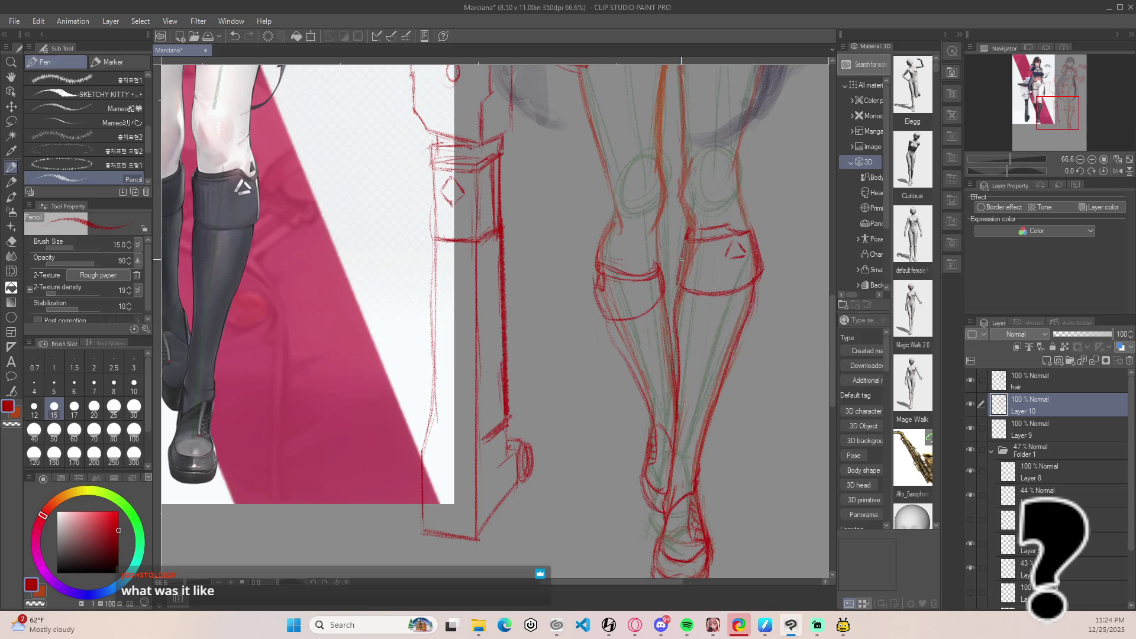
drag(681, 259, 682, 286)
key(e)
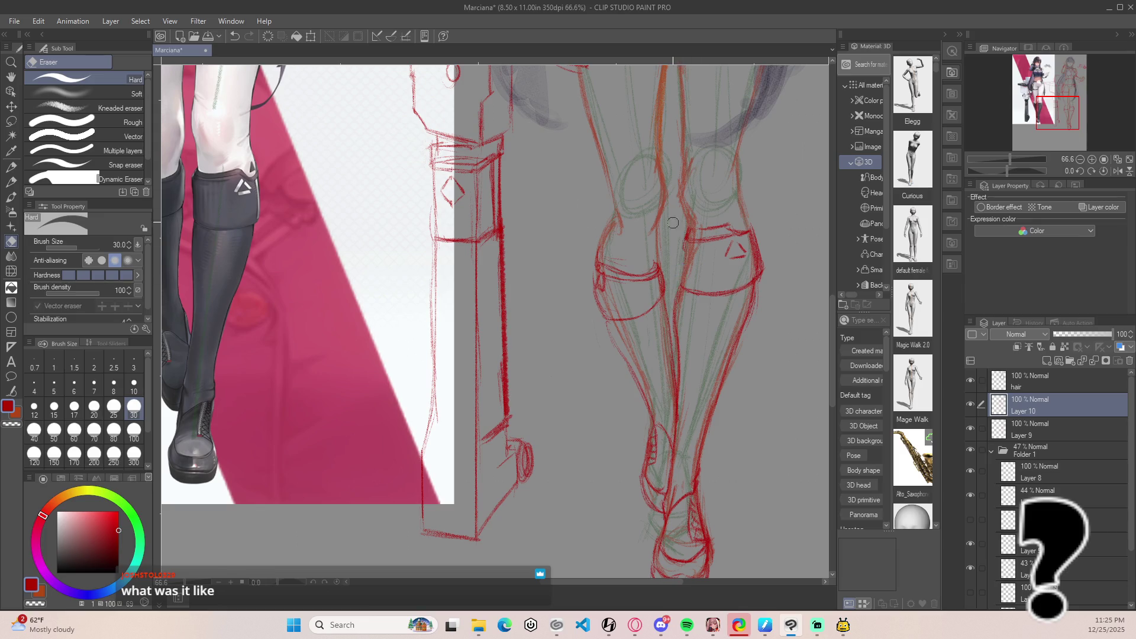
key(p)
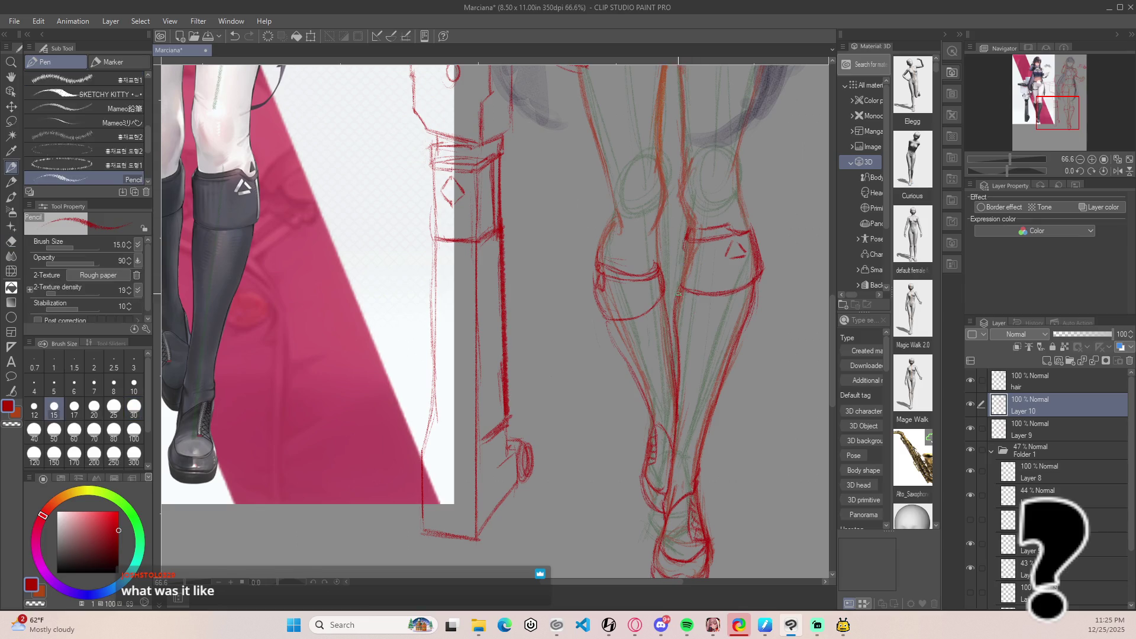
mouse_move(684, 244)
mouse_down()
mouse_move(687, 298)
mouse_move(719, 305)
mouse_move(683, 291)
mouse_move(751, 289)
mouse_up()
key(ctrl+z)
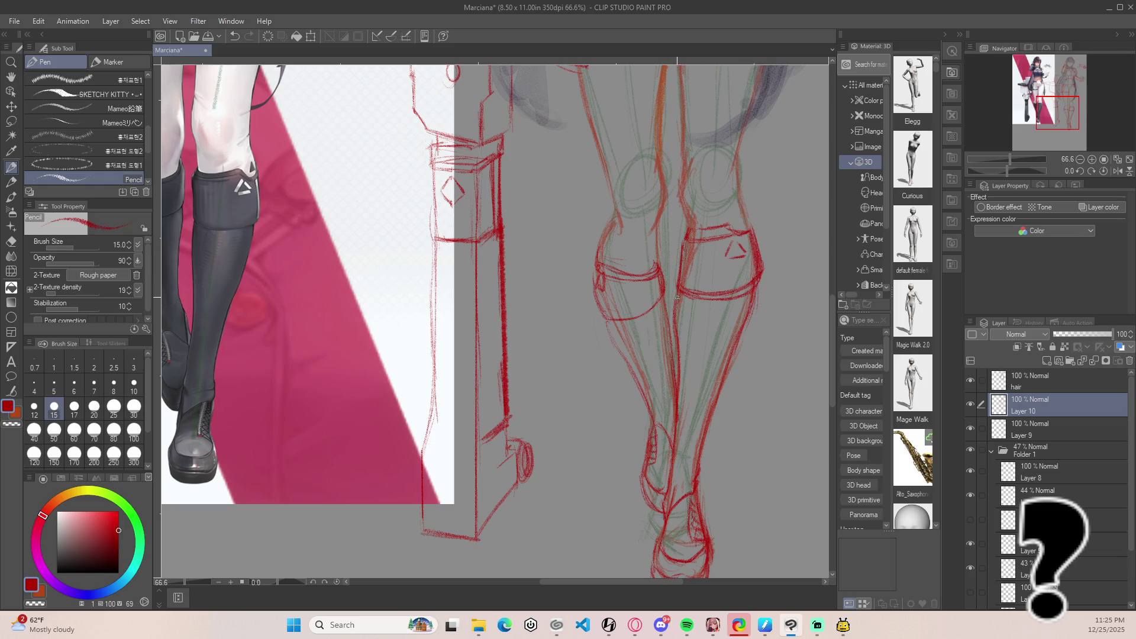
drag(678, 291, 674, 332)
drag(679, 292, 680, 241)
Erase stray knee-band marks and redraw the right knee band's top edge and outline.
key(e)
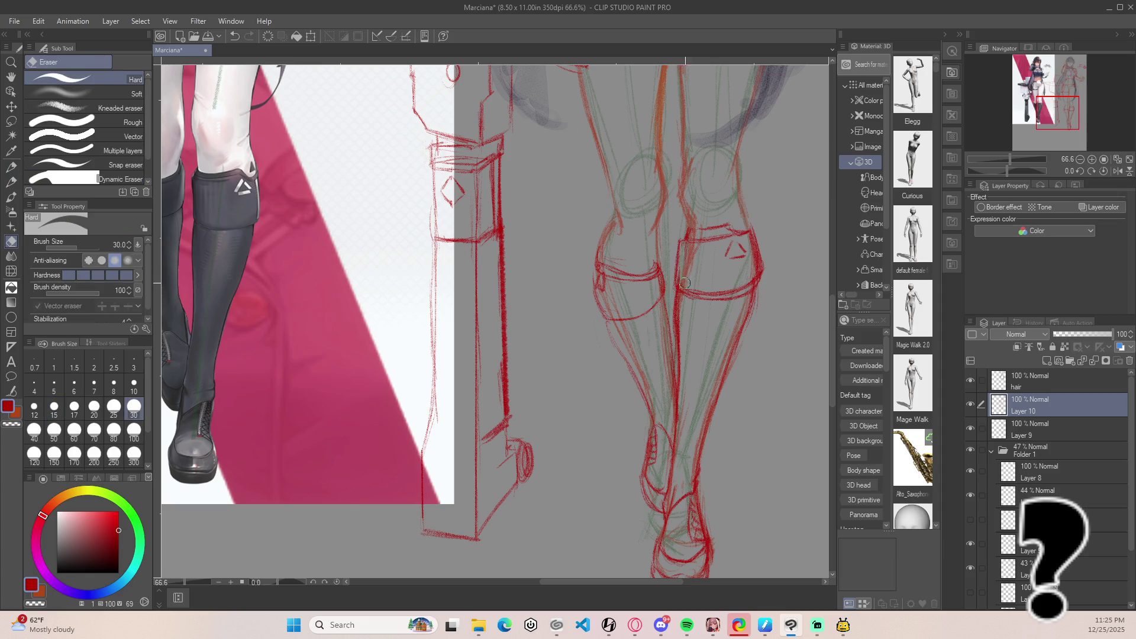
mouse_move(685, 286)
mouse_down()
mouse_move(733, 290)
mouse_move(751, 278)
mouse_move(705, 293)
mouse_up()
key(p)
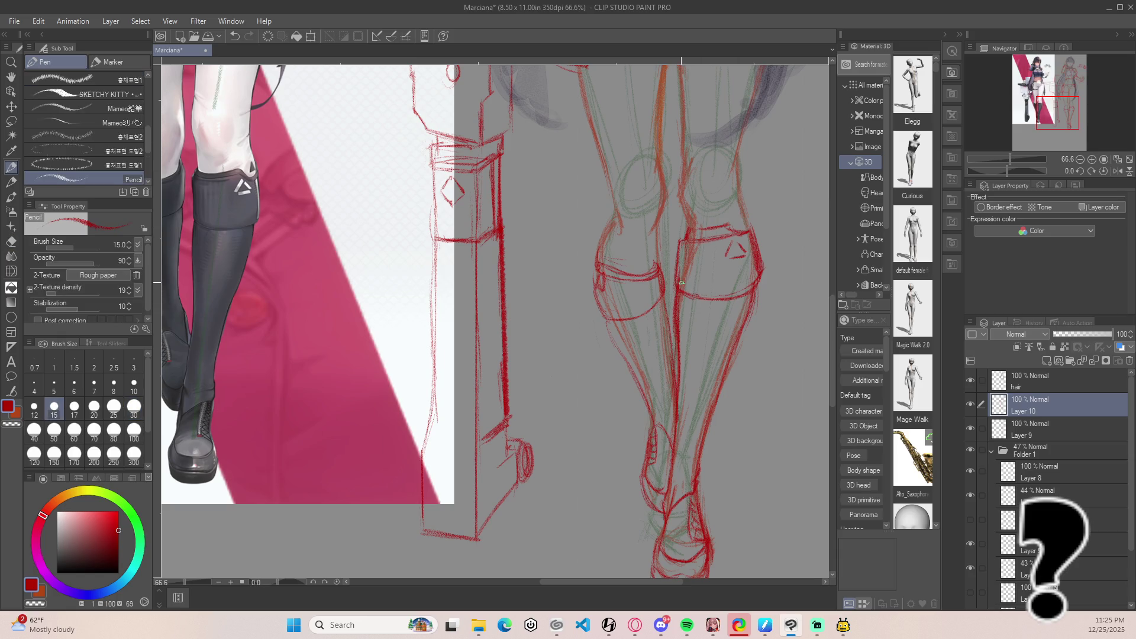
drag(681, 245, 705, 245)
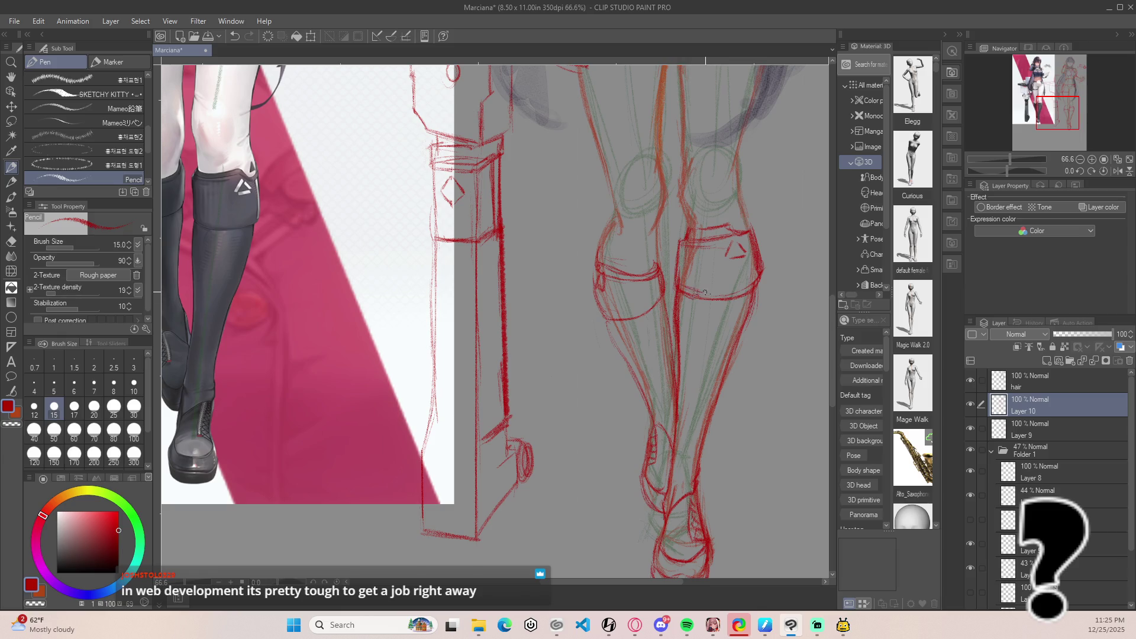
drag(734, 293, 752, 279)
key(ctrl+z)
key(e)
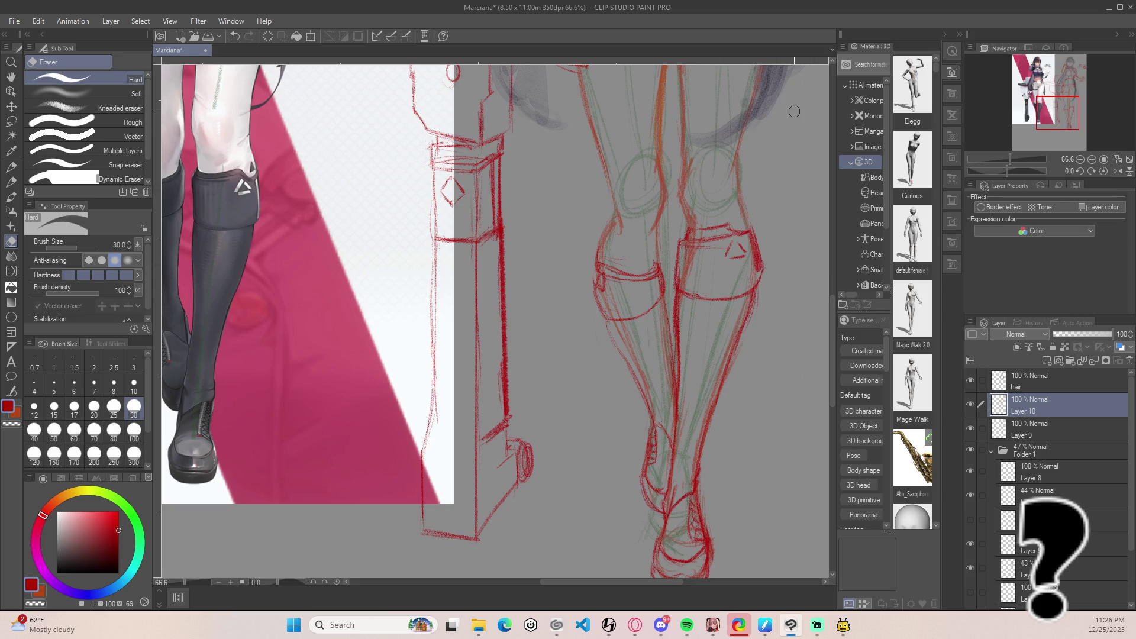
drag(757, 278, 760, 238)
key(p)
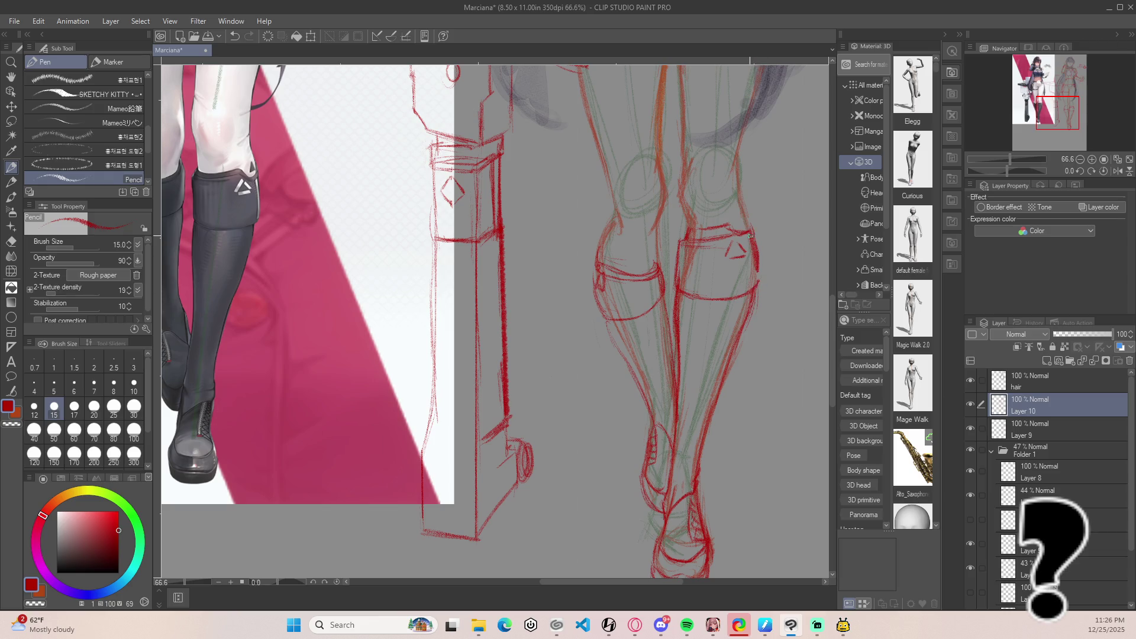
drag(757, 264, 759, 289)
key(e)
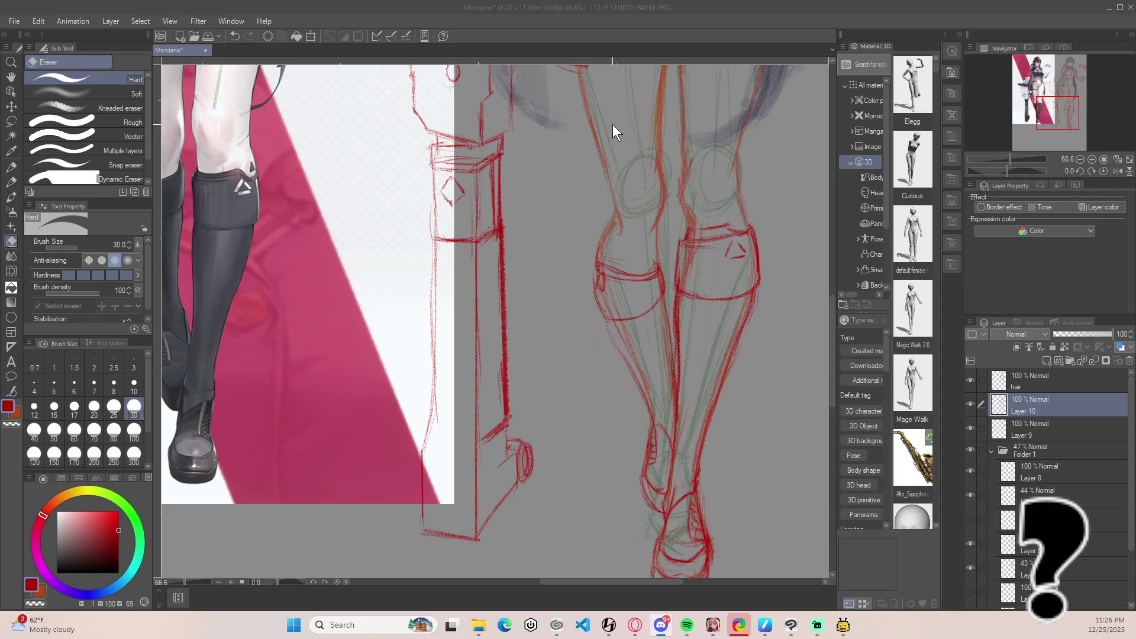
mouse_move(610, 393)
mouse_down()
mouse_move(697, 396)
mouse_move(702, 413)
mouse_up()
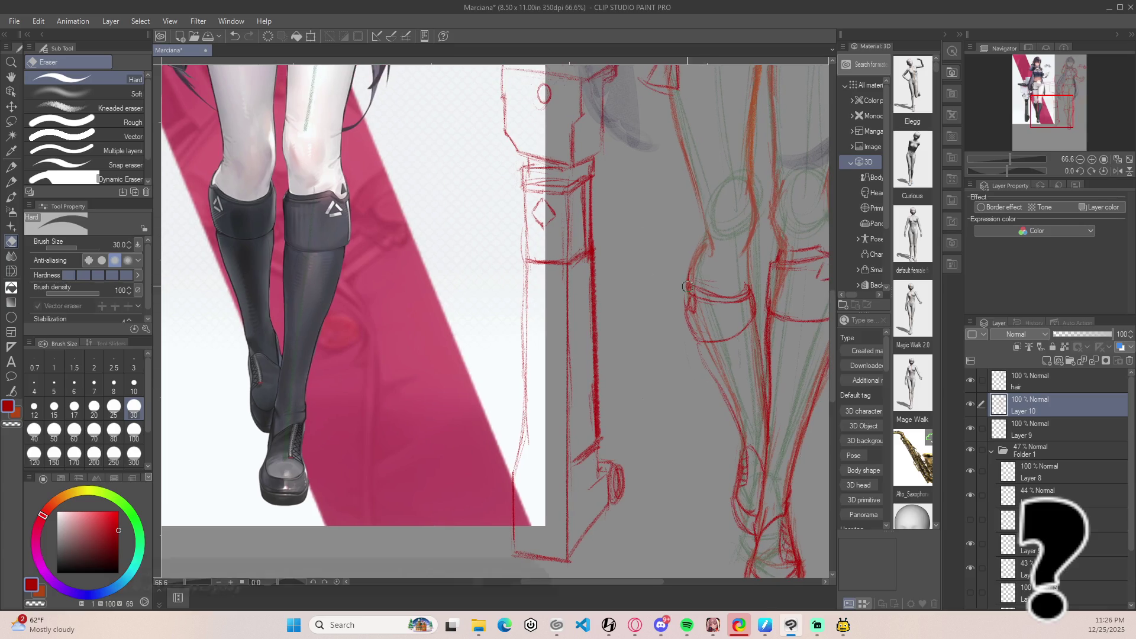
Sketch a short pencil stroke down the back of the knee on Layer 10.
key(p)
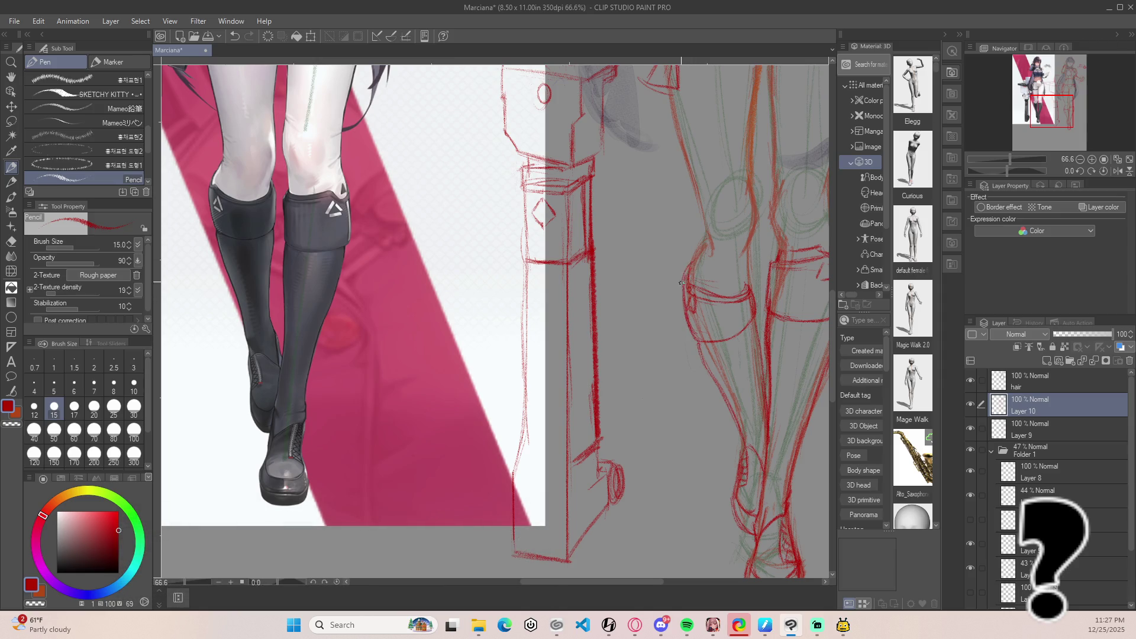
drag(693, 258, 688, 297)
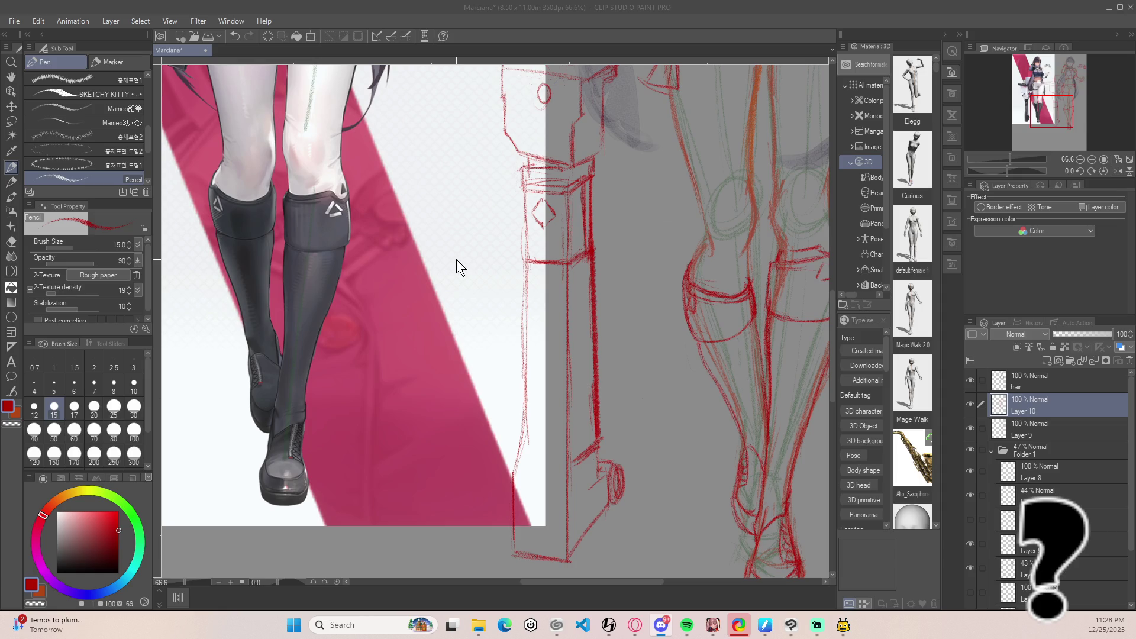
click(629, 241)
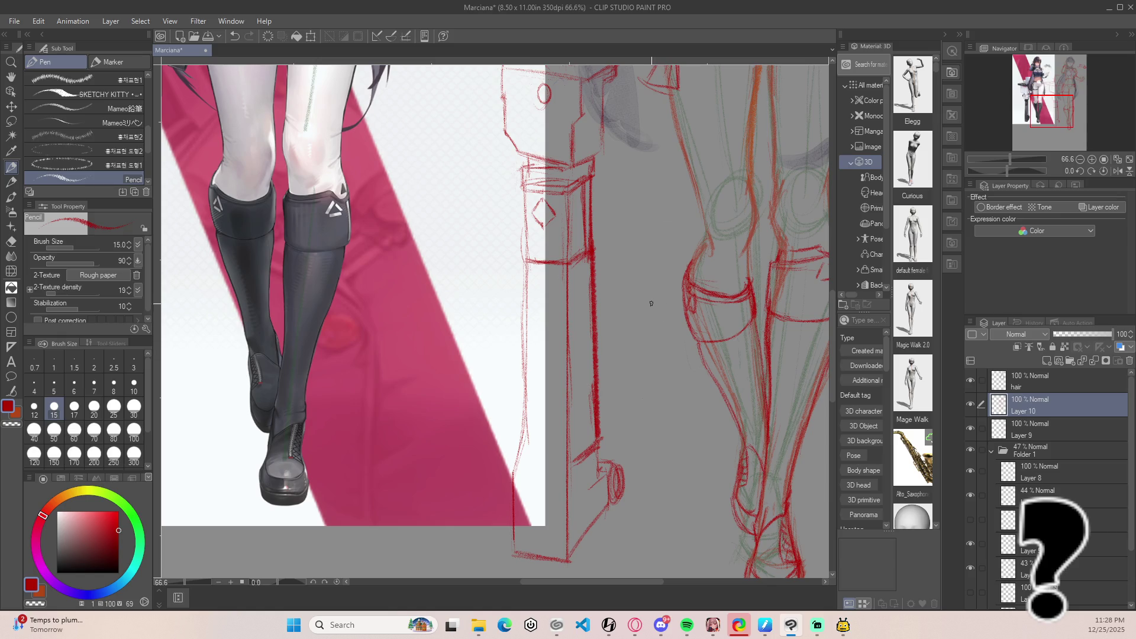
click(666, 351)
mouse_move(657, 326)
mouse_down()
mouse_move(637, 321)
mouse_move(720, 296)
mouse_move(560, 314)
mouse_up()
Erase a few faint stray strokes near the hip.
scroll(630, 298, up, 1)
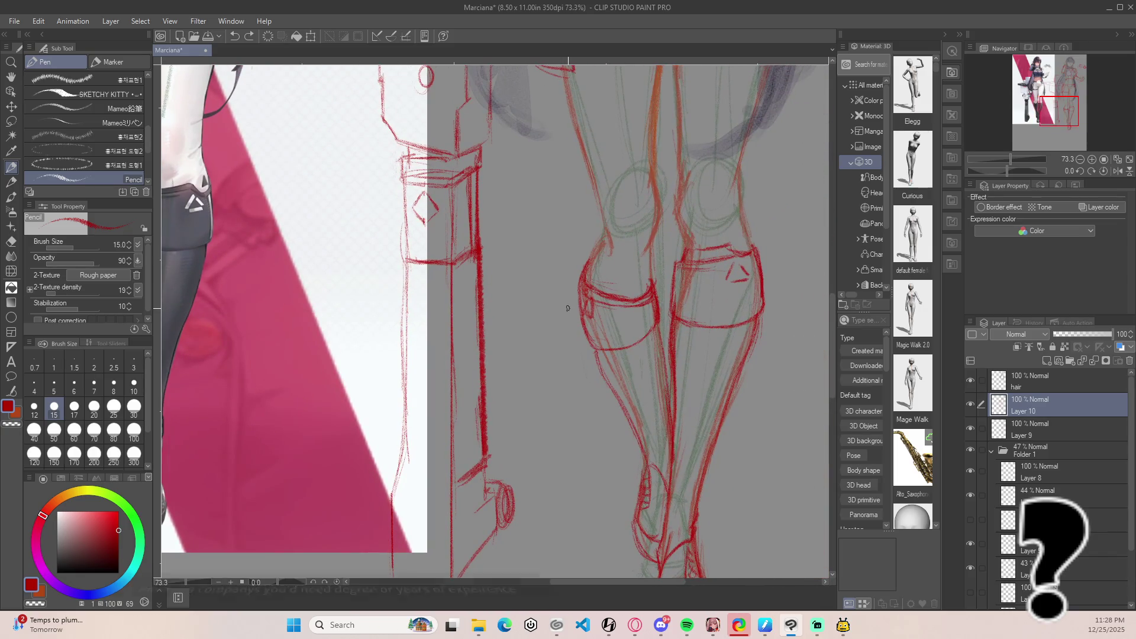
key(e)
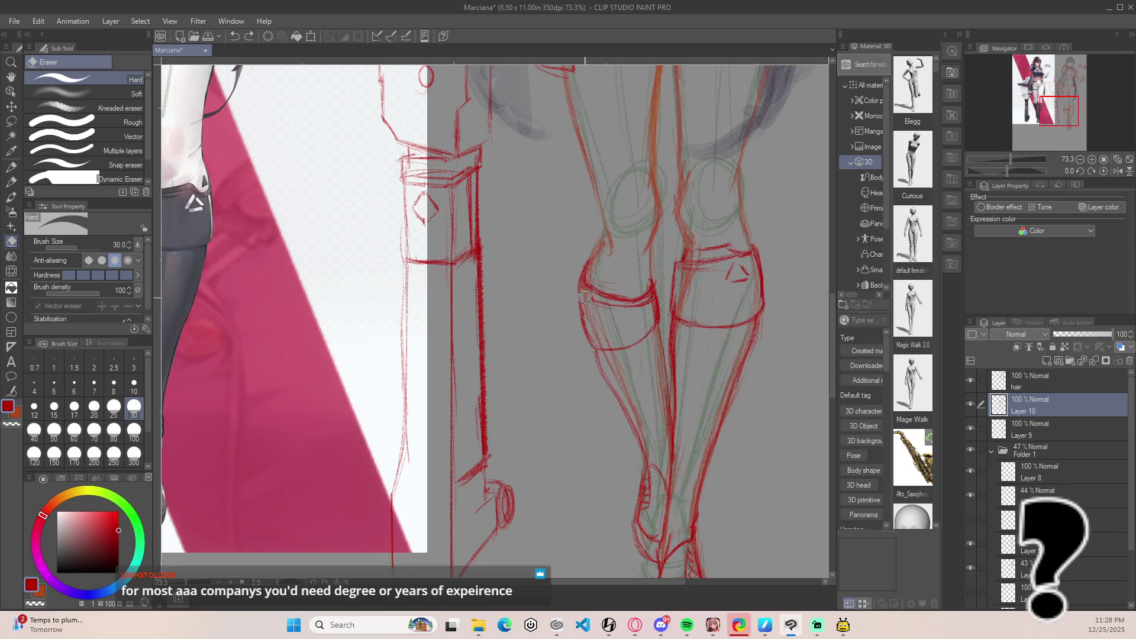
drag(616, 314, 653, 304)
scroll(755, 189, down, 3)
scroll(699, 258, up, 1)
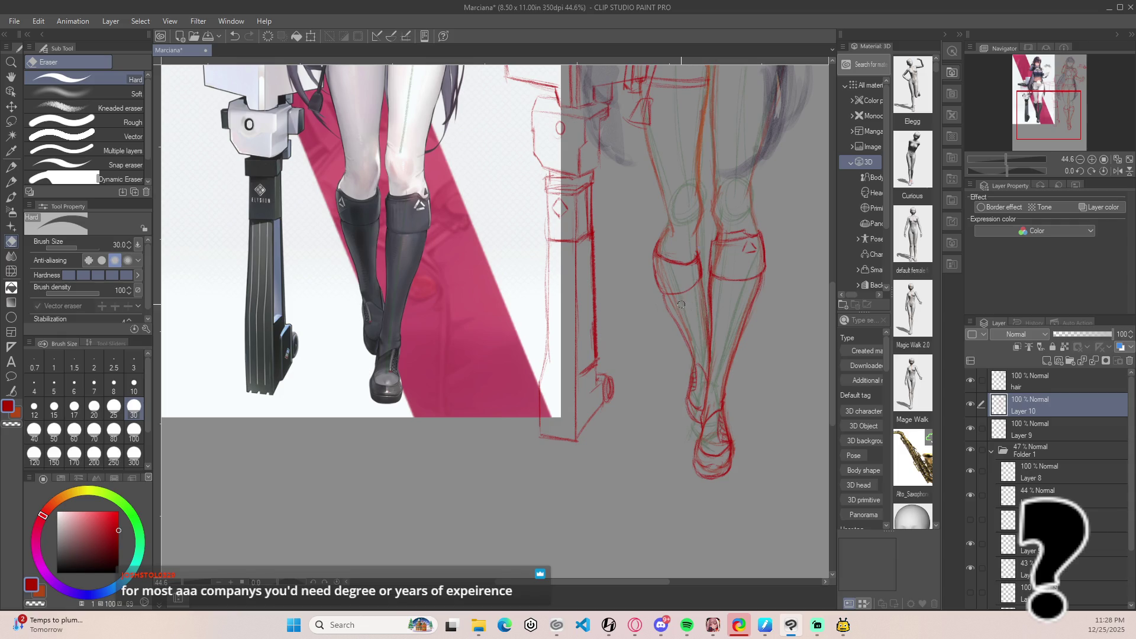
Lasso the left knee and move it up slightly with a transform, then deselect.
key(m)
mouse_move(658, 293)
mouse_down()
mouse_move(713, 278)
mouse_move(675, 232)
mouse_move(649, 318)
mouse_up()
key(ctrl+t)
drag(669, 240, 669, 230)
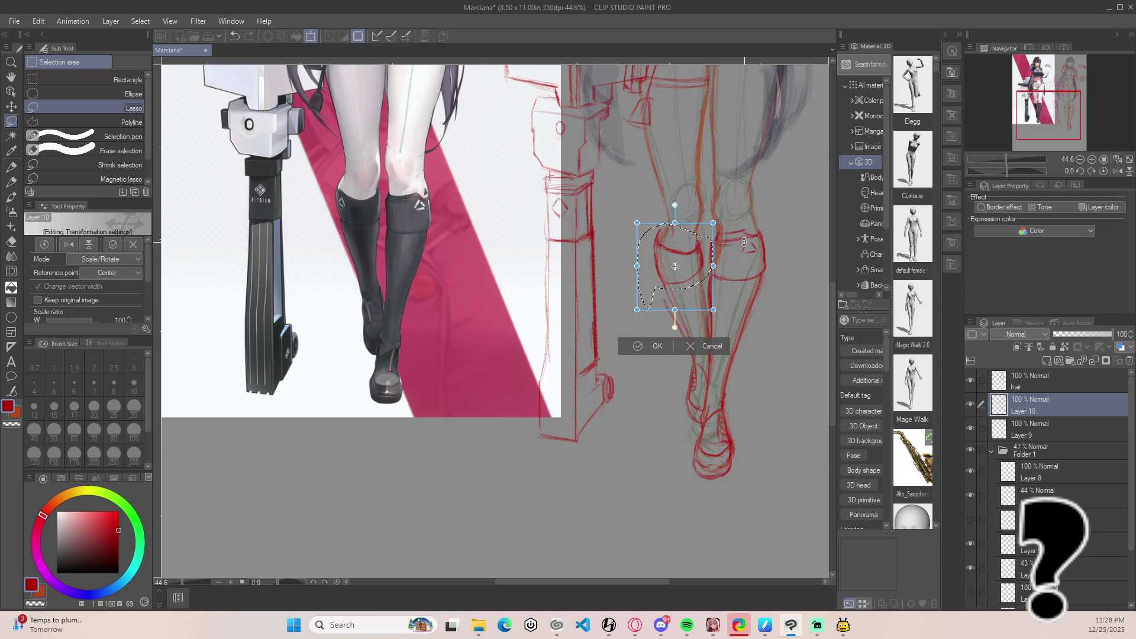
key(Return)
key(ctrl+d)
scroll(636, 246, up, 2)
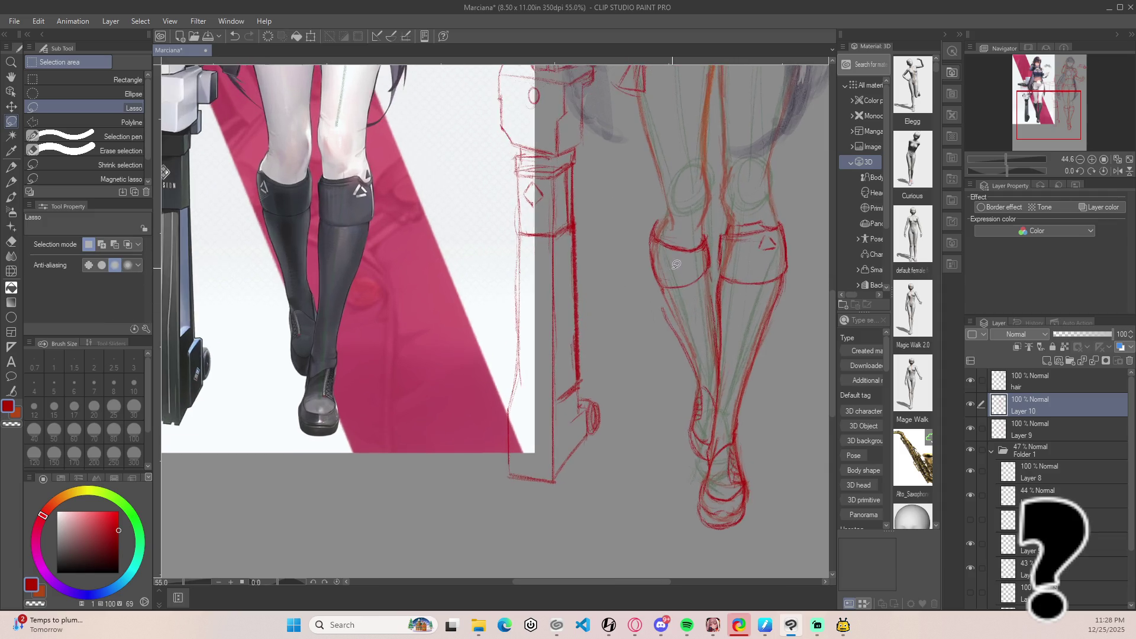
key(p)
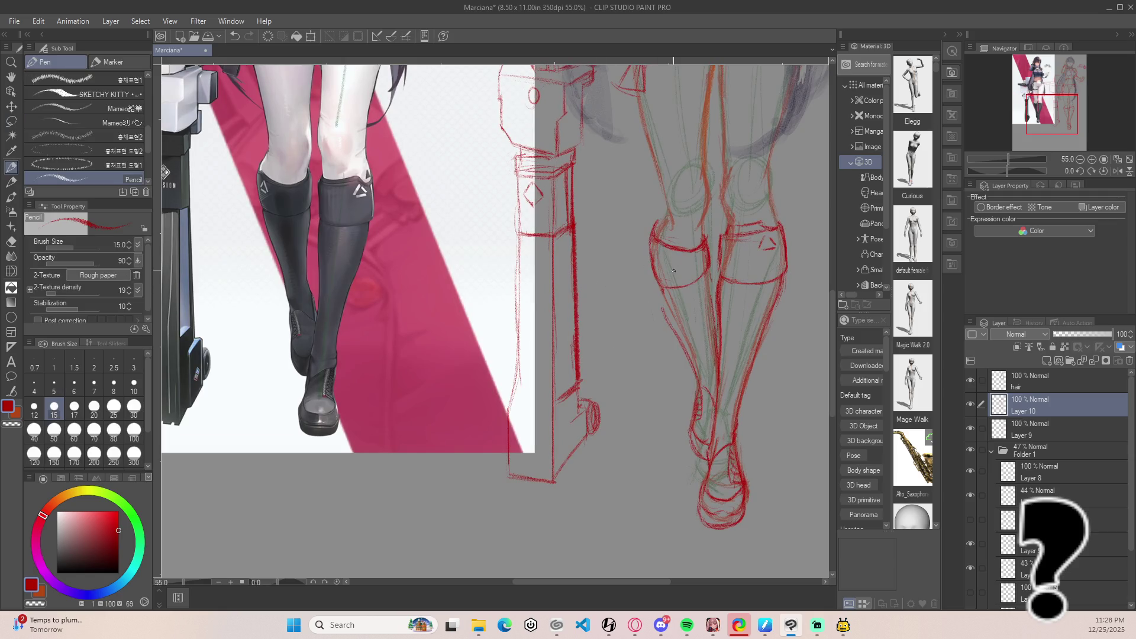
Retry the short knee stroke, then add a small pencil line lower on the leg.
key(ctrl+z)
mouse_move(666, 274)
mouse_down()
mouse_move(658, 245)
mouse_move(663, 263)
mouse_up()
key(ctrl+z)
key(ctrl+z)
key(e)
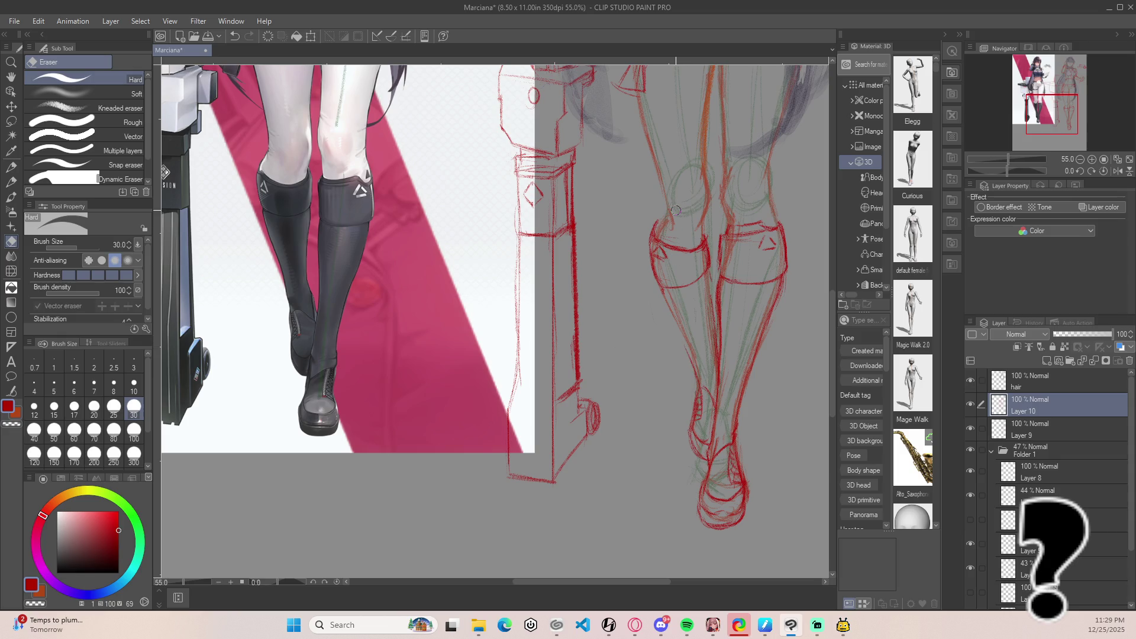
key(p)
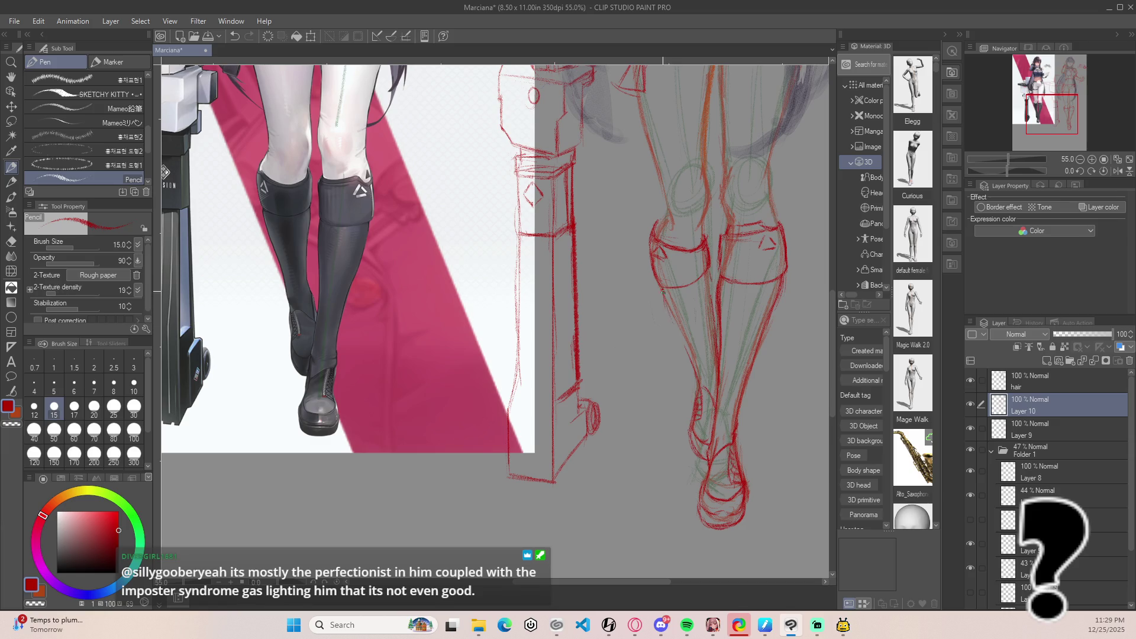
mouse_move(688, 348)
mouse_down()
mouse_move(675, 319)
mouse_move(696, 374)
mouse_up()
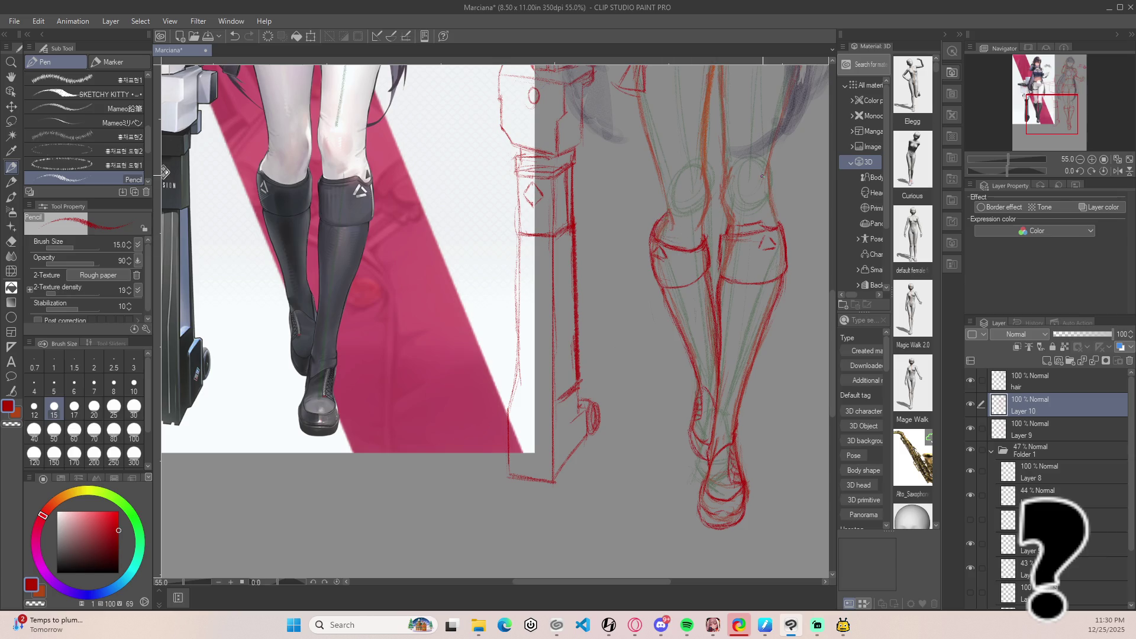
scroll(783, 126, down, 3)
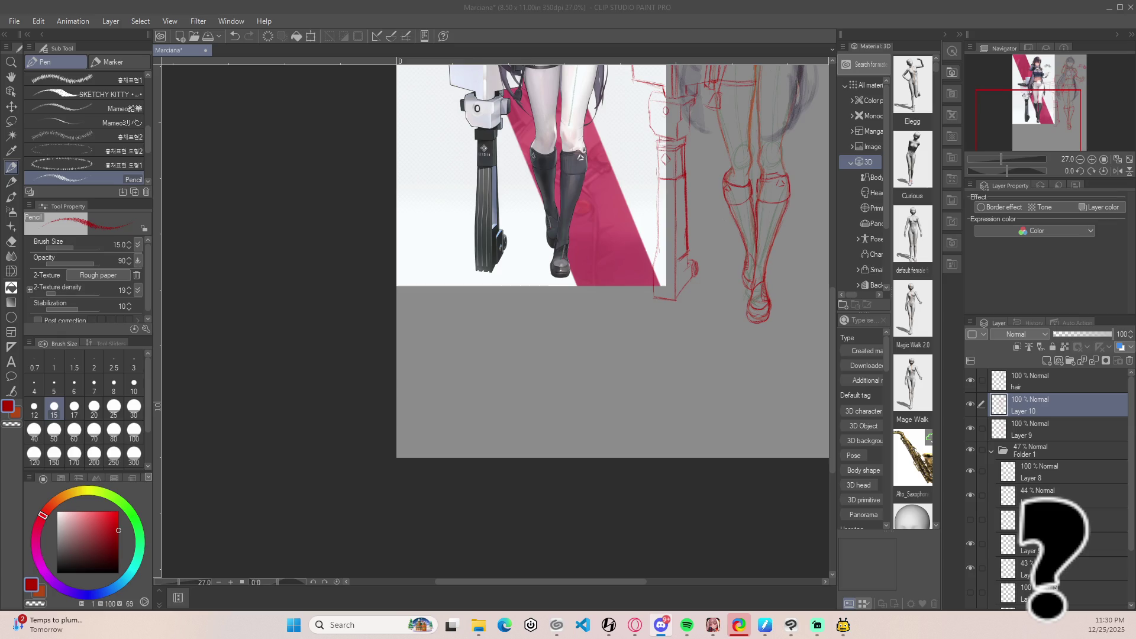
Reinforce the stand pole's left edge with six short vertical pencil strokes down to its base.
mouse_move(345, 350)
mouse_down()
mouse_move(307, 367)
mouse_move(317, 318)
mouse_move(271, 357)
mouse_move(250, 298)
mouse_up()
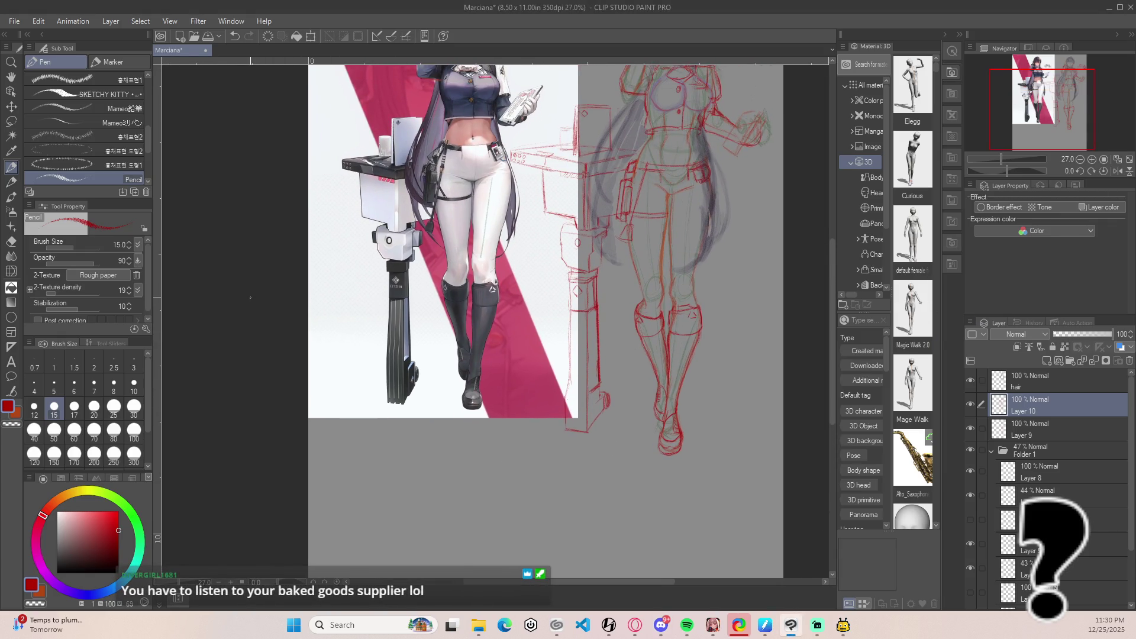
drag(564, 400, 570, 320)
drag(567, 371, 571, 346)
drag(571, 358, 573, 326)
drag(571, 414, 570, 392)
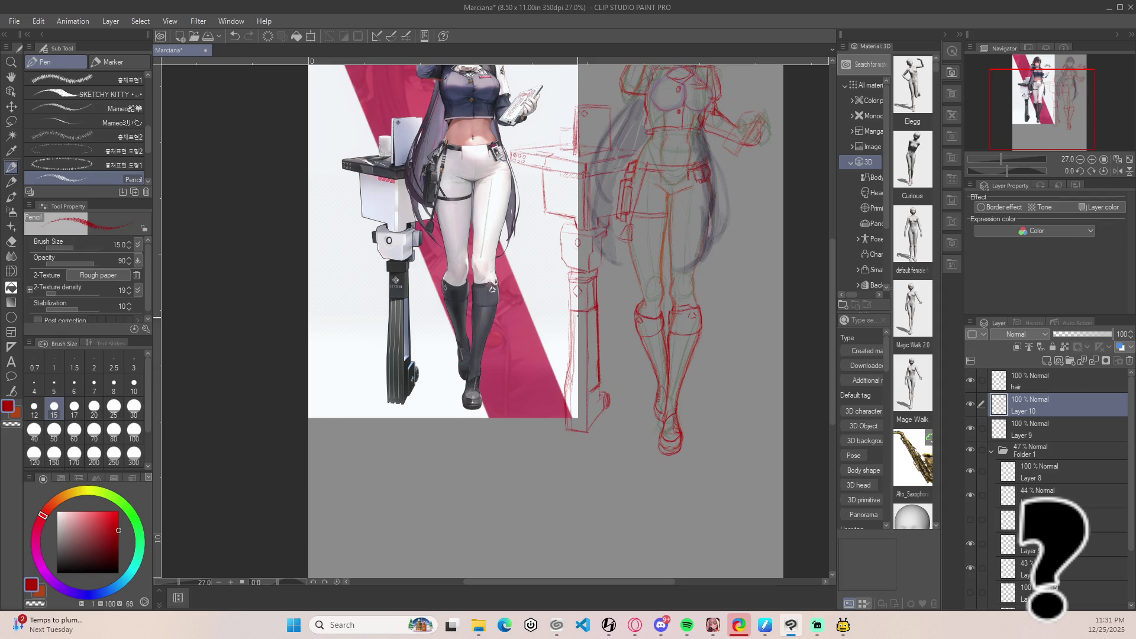
drag(577, 336, 579, 378)
drag(576, 420, 575, 392)
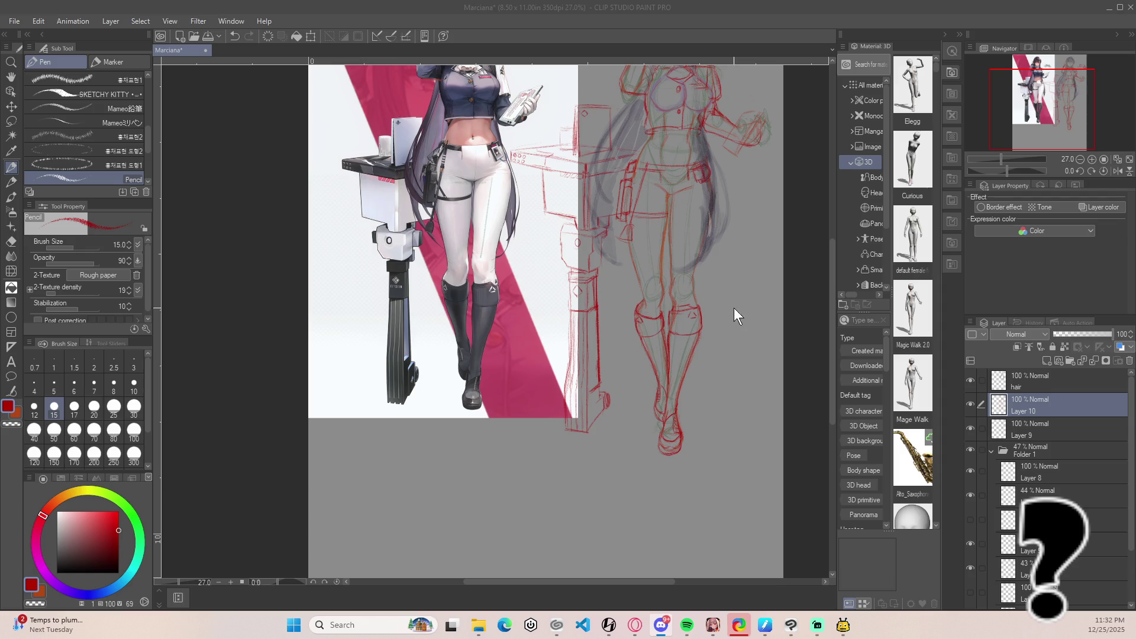
click(760, 281)
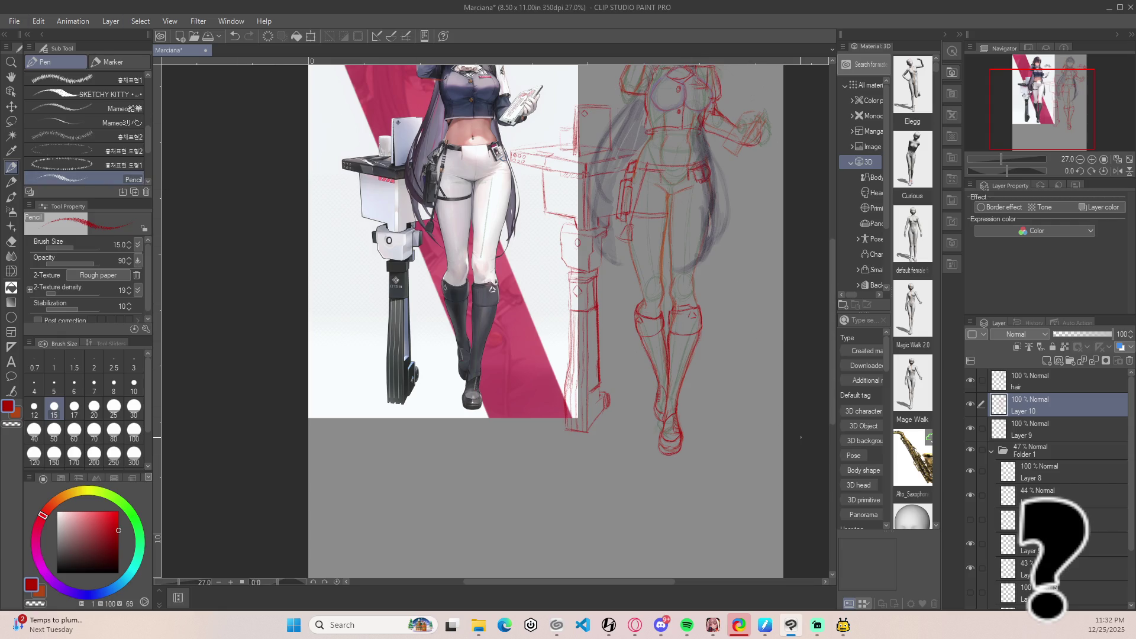
Darken the stand's edge, save the file, and erase a stray bit with a size-20 eraser.
scroll(705, 426, up, 4)
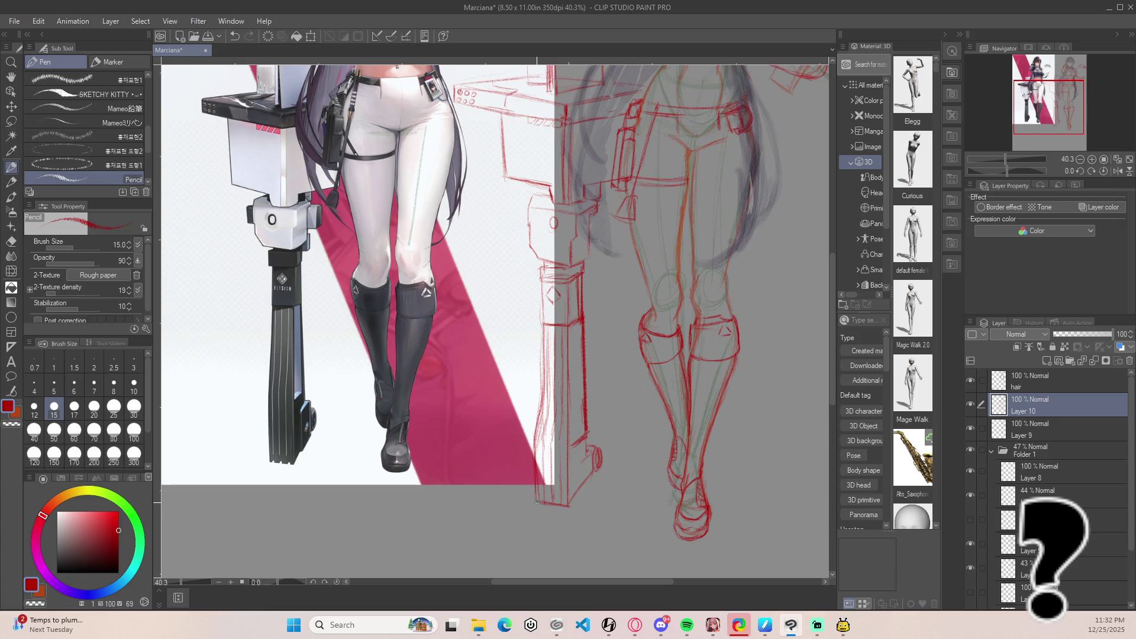
drag(535, 439, 541, 345)
key(e)
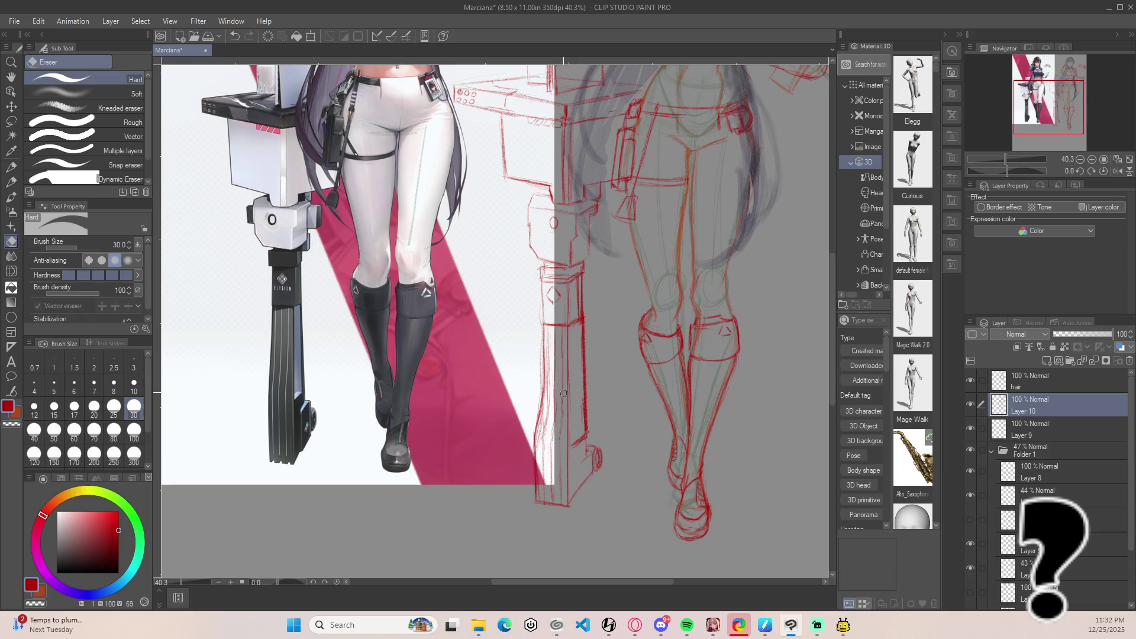
key(bracketleft)
key(bracketleft)
key(bracketleft)
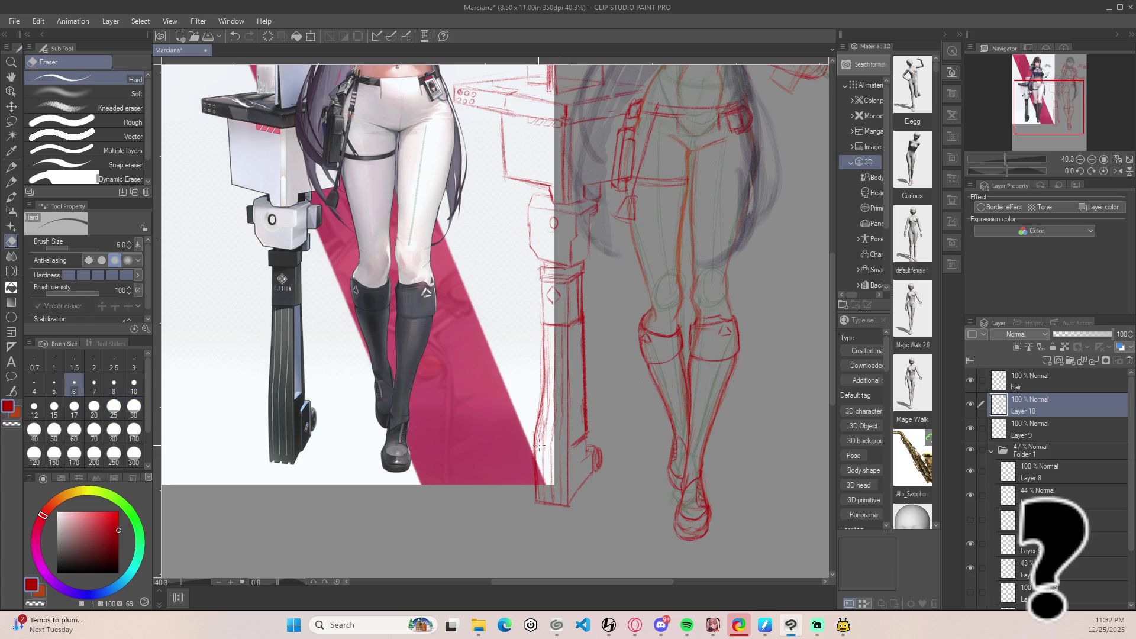
key(bracketright)
key(bracketright)
key(bracketright)
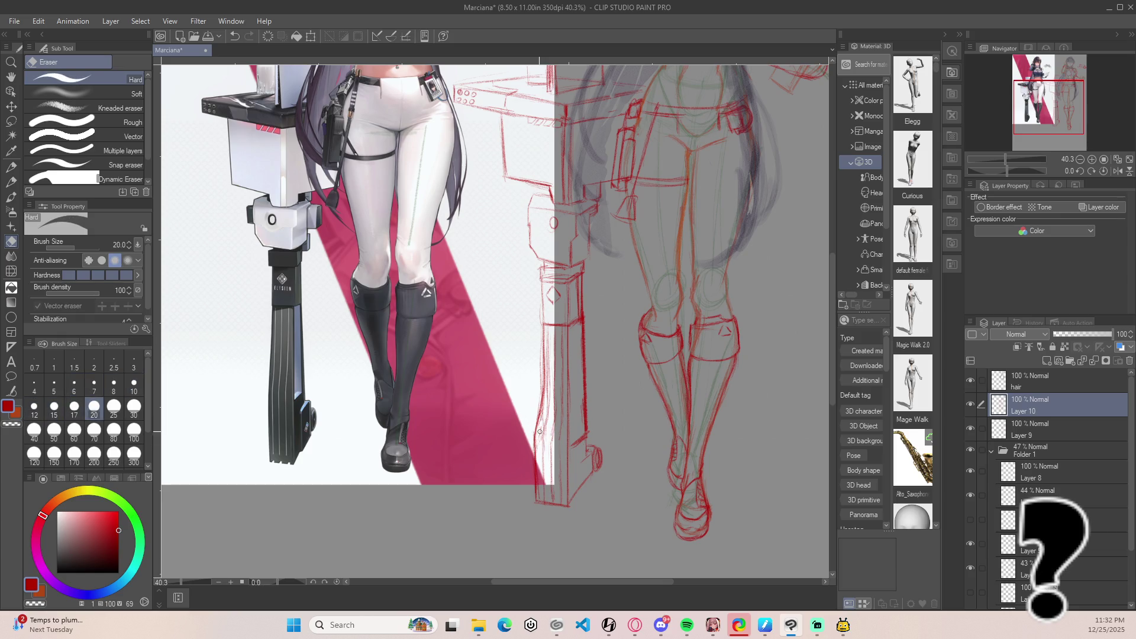
key(ctrl+s)
drag(548, 393, 548, 376)
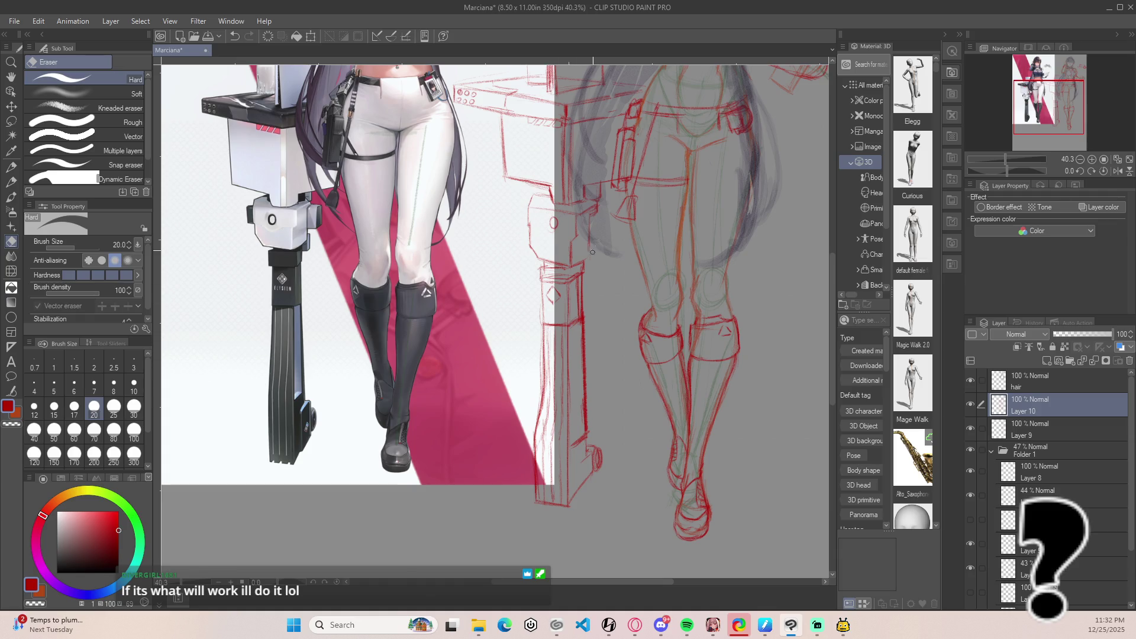
key(p)
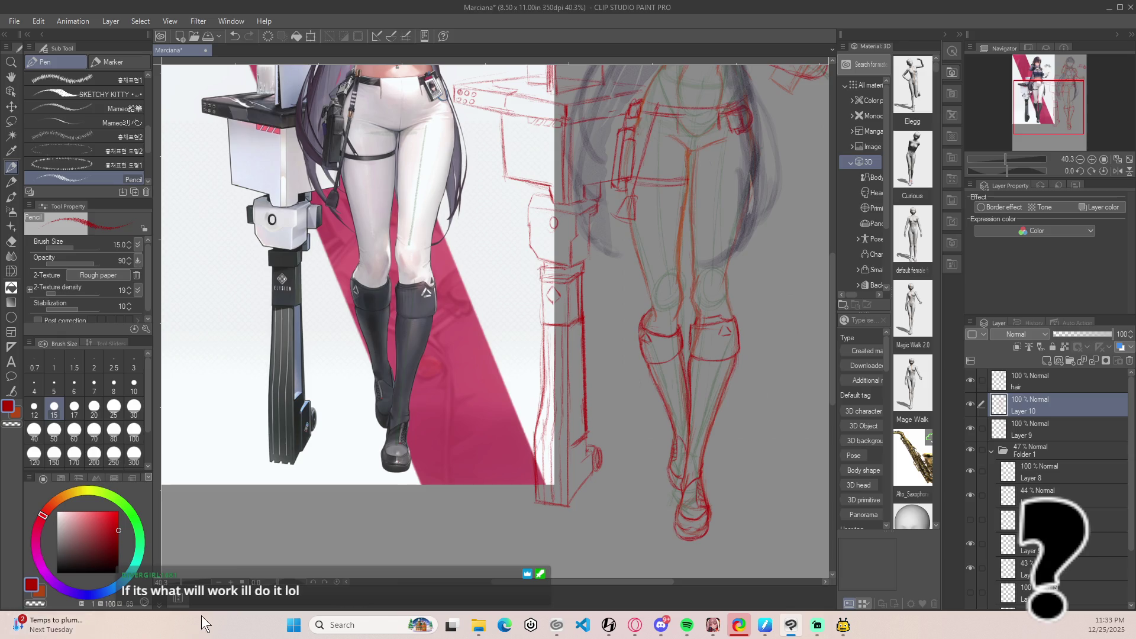
scroll(603, 349, down, 3)
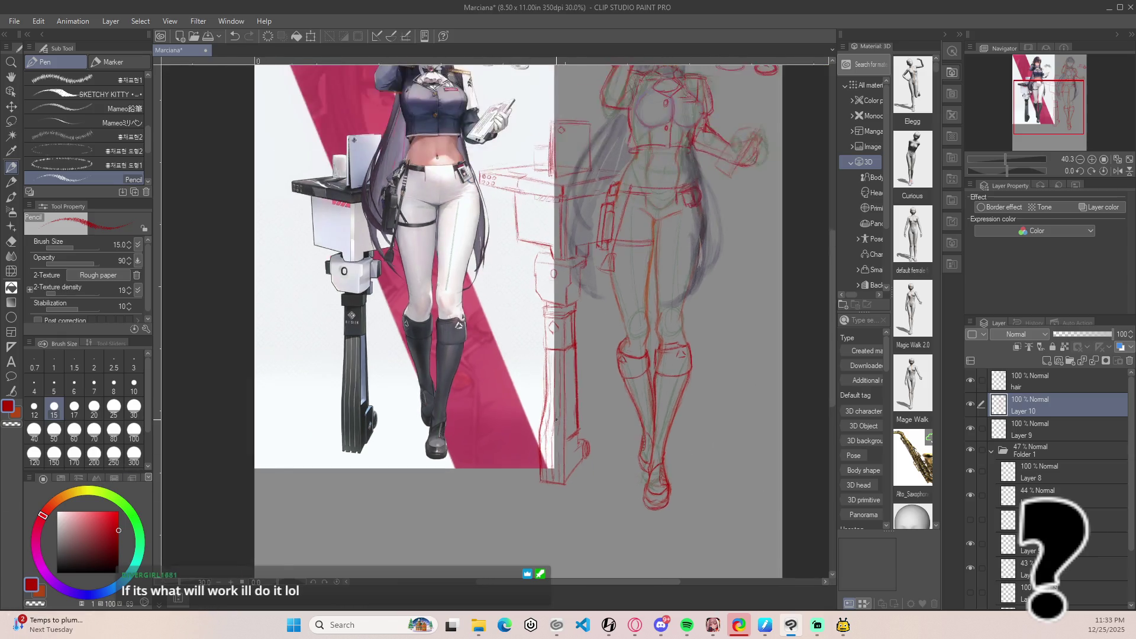
drag(691, 333, 624, 388)
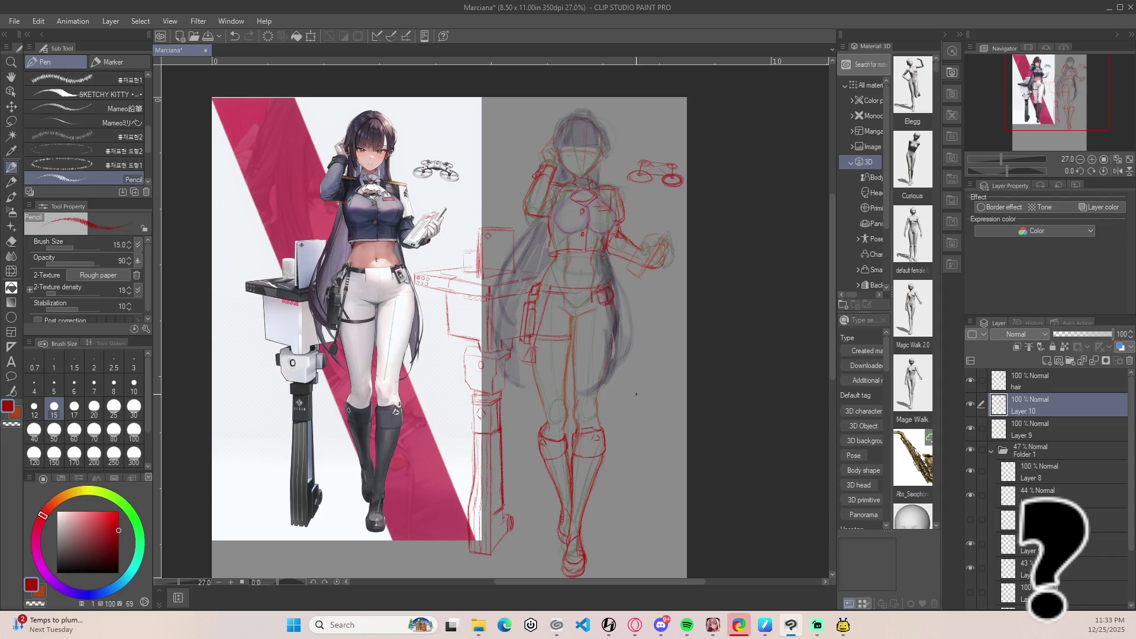
scroll(487, 371, up, 1)
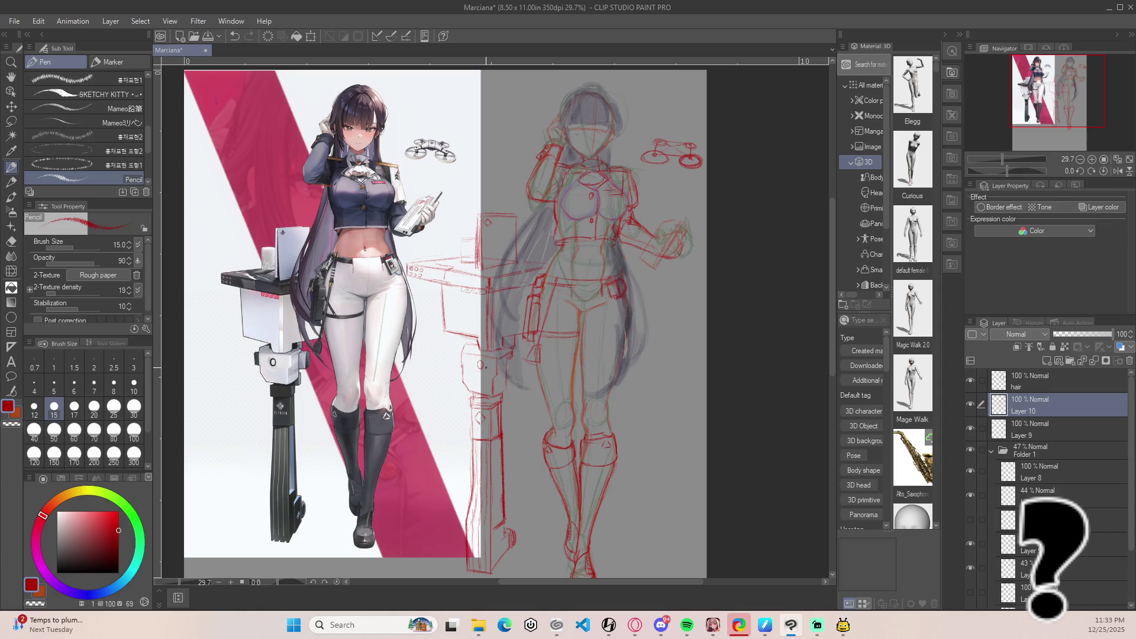
key(m)
Lasso the stand's tabletop sketch and shift it a few pixels right and down with Ctrl+T.
mouse_move(451, 277)
mouse_down()
mouse_move(427, 305)
mouse_move(450, 274)
mouse_move(448, 302)
mouse_up()
key(ctrl+t)
key(ctrl+z)
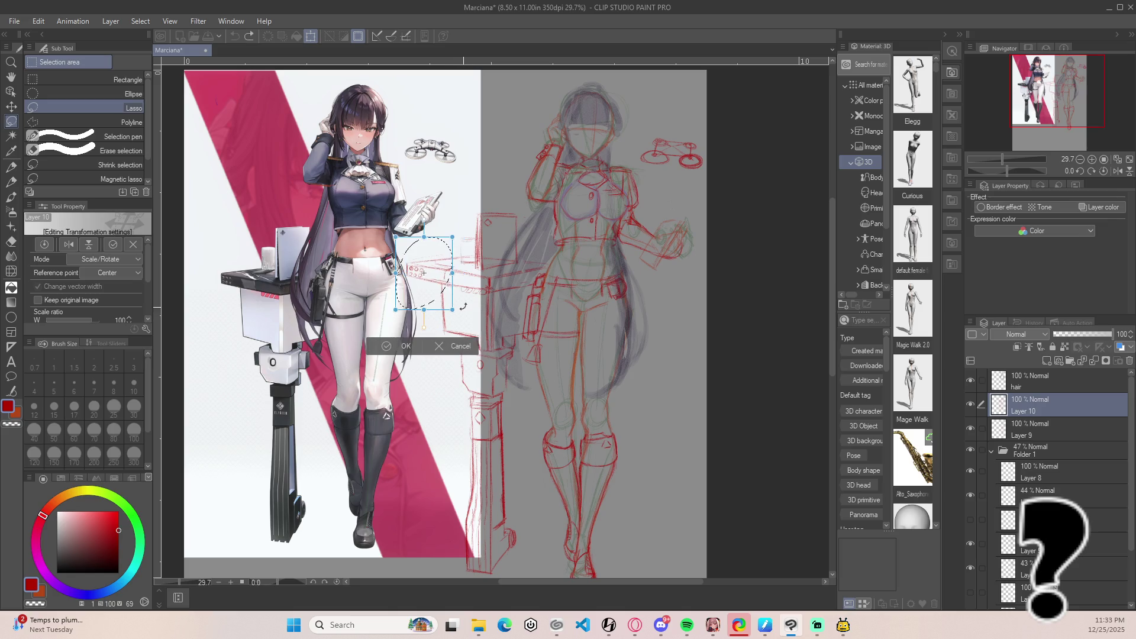
click(447, 344)
mouse_move(435, 288)
mouse_down()
mouse_move(451, 276)
mouse_move(445, 246)
mouse_move(399, 293)
mouse_move(419, 301)
mouse_move(456, 272)
mouse_move(442, 284)
mouse_move(457, 270)
mouse_move(443, 253)
mouse_move(405, 281)
mouse_move(431, 299)
mouse_up()
key(ctrl+t)
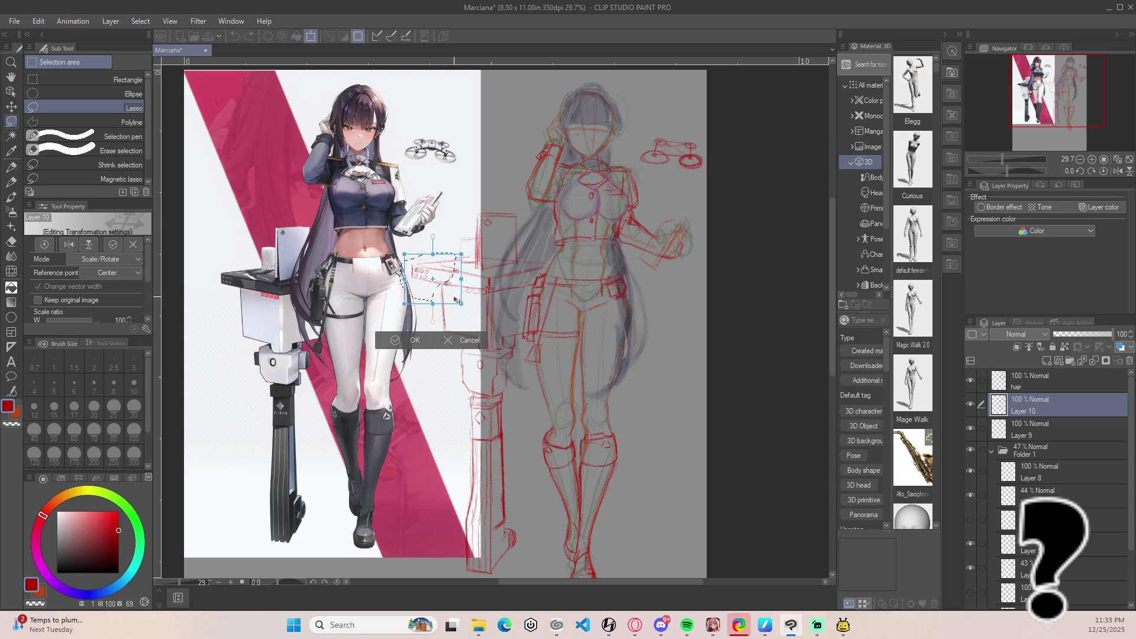
drag(459, 301, 462, 301)
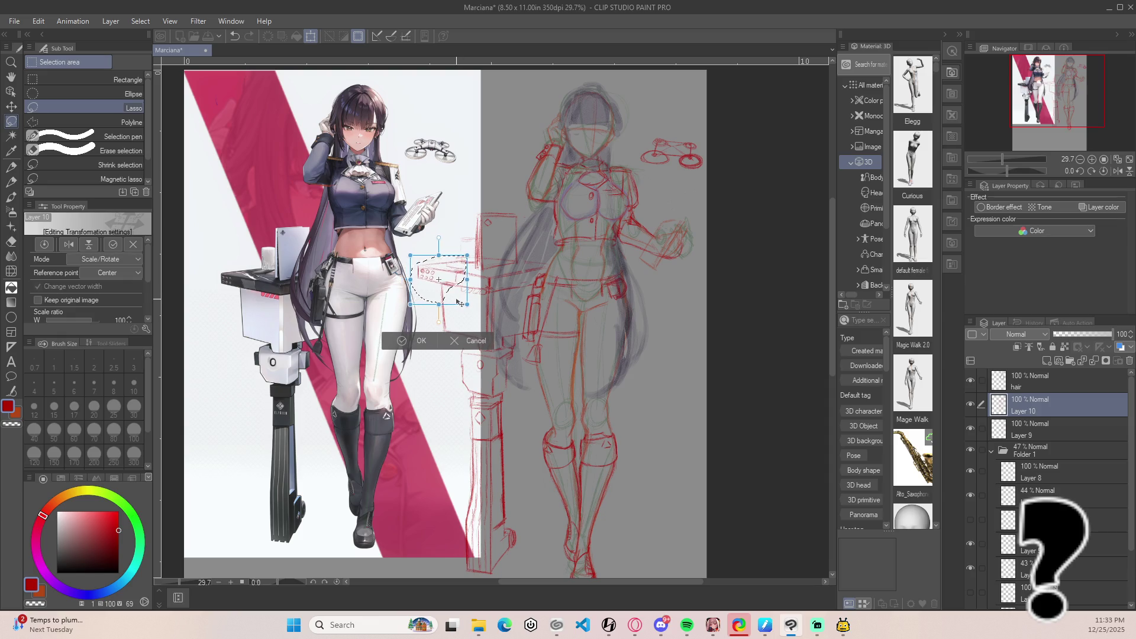
key(Return)
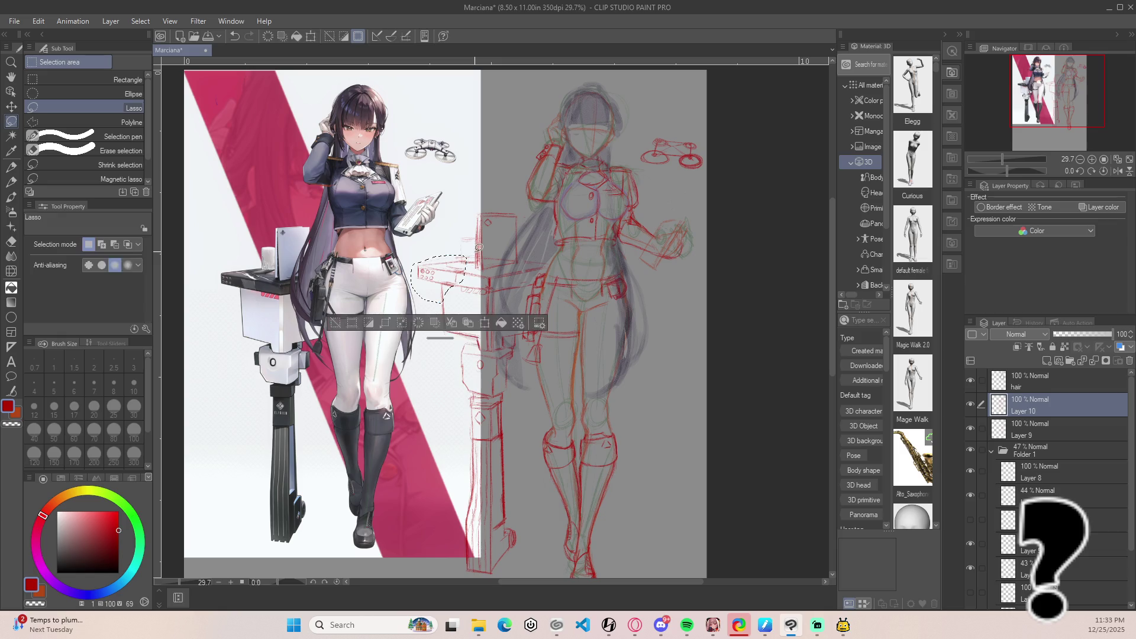
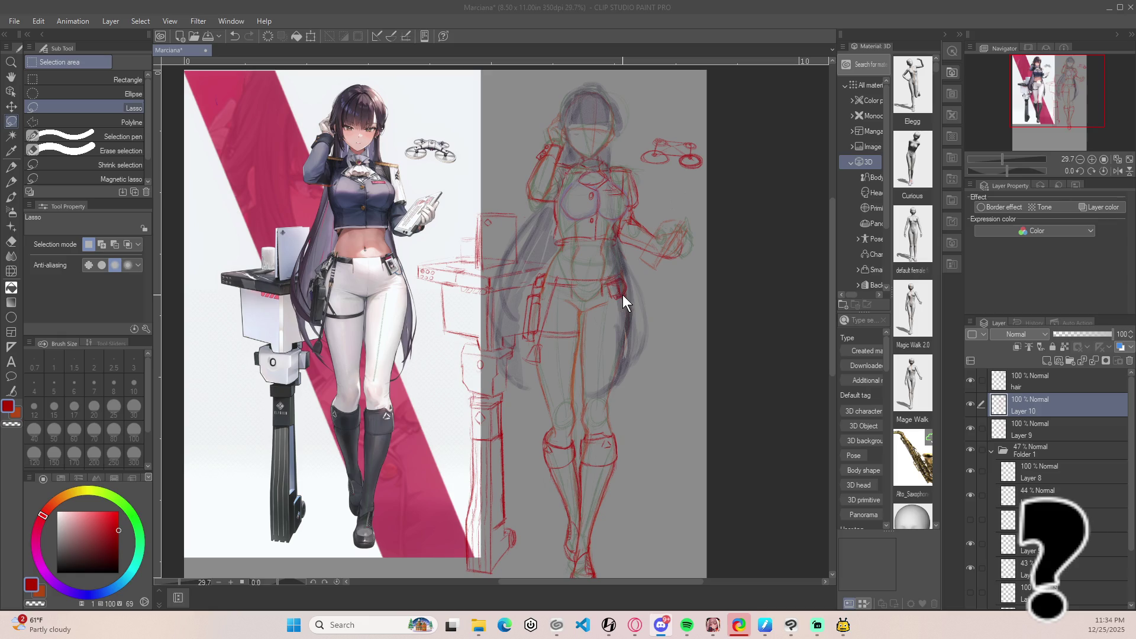
Select the hair layer and set up a dark purple Round watercolor brush.
scroll(599, 254, up, 1)
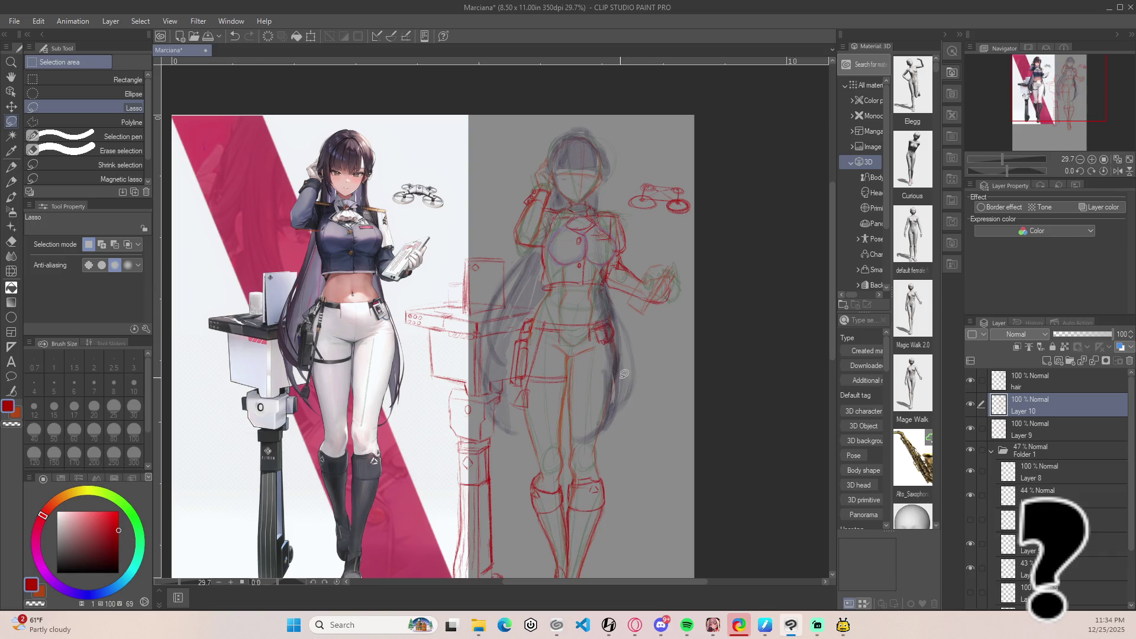
click(1000, 386)
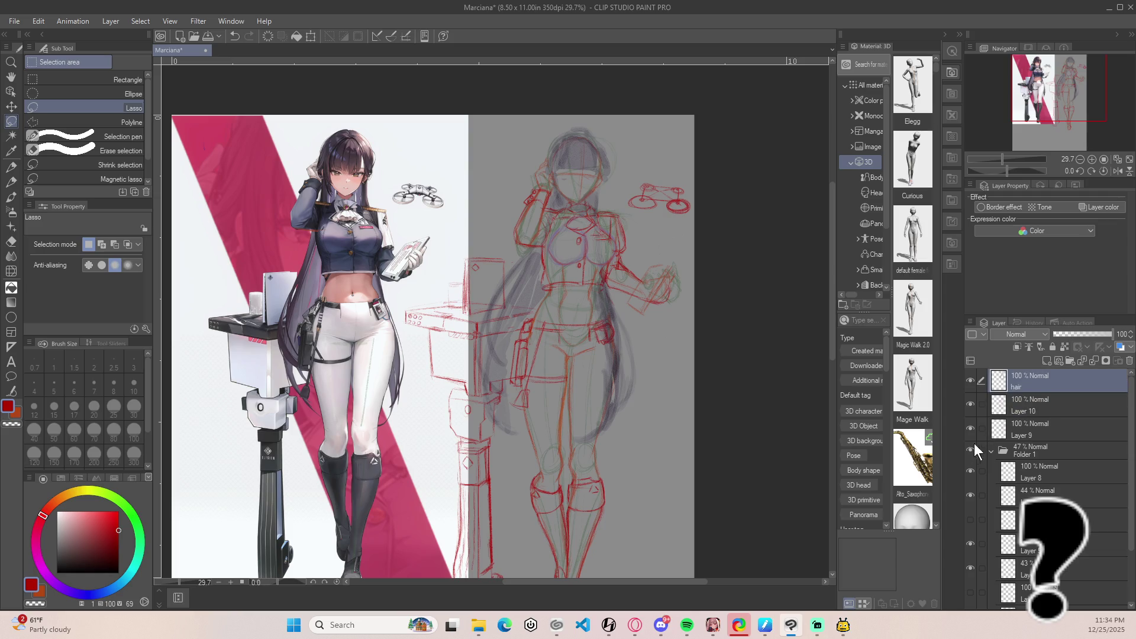
alt+click(671, 376)
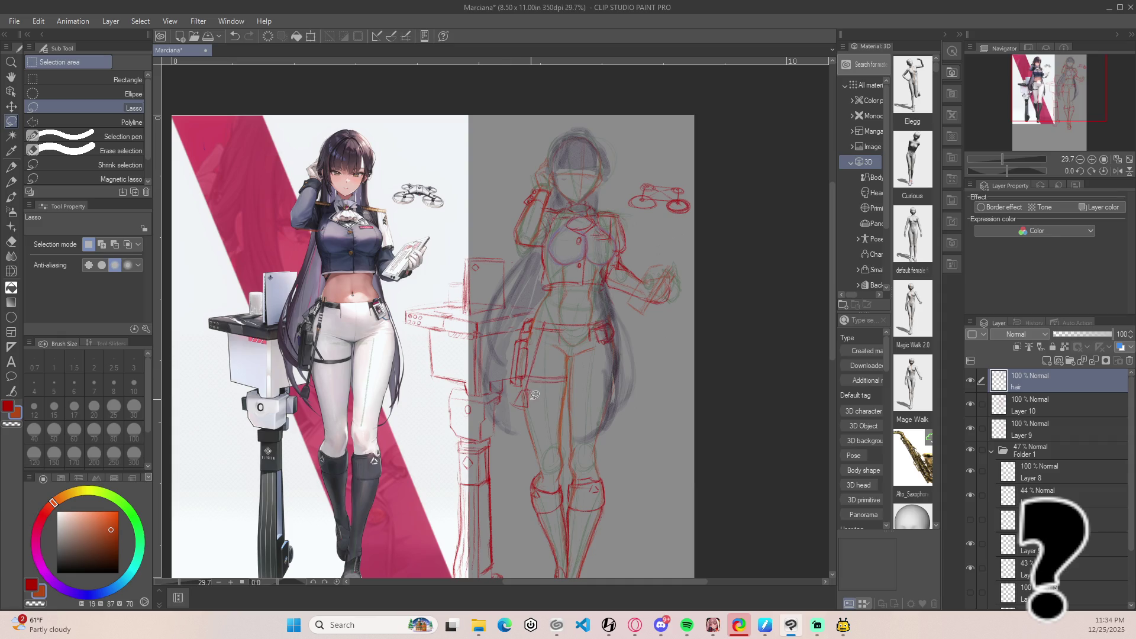
key(p)
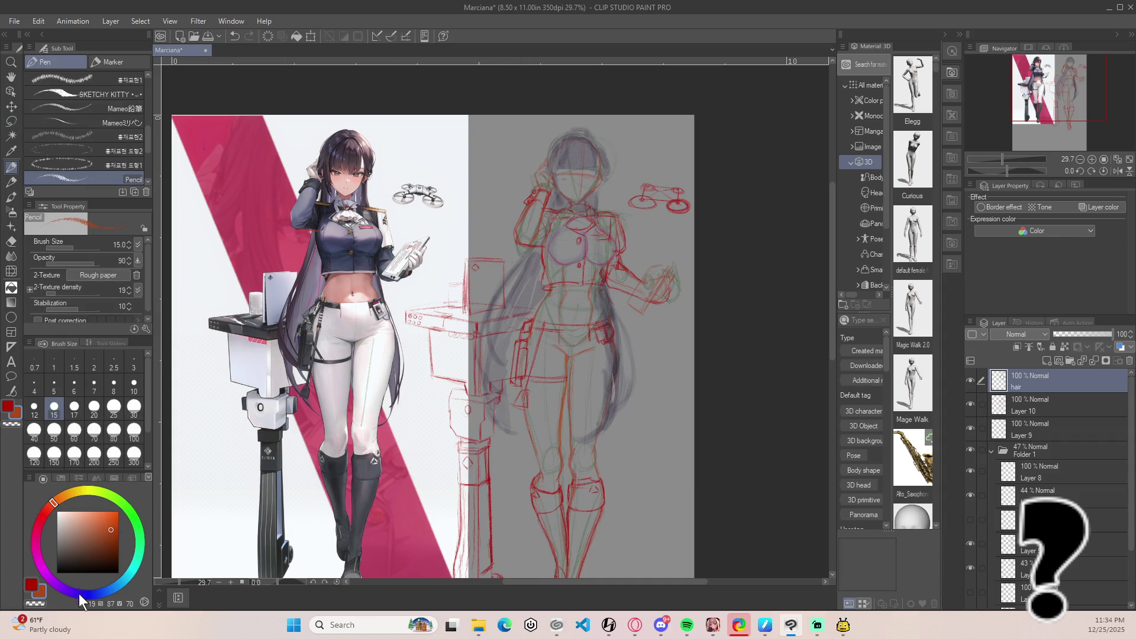
drag(79, 594, 67, 593)
key(b)
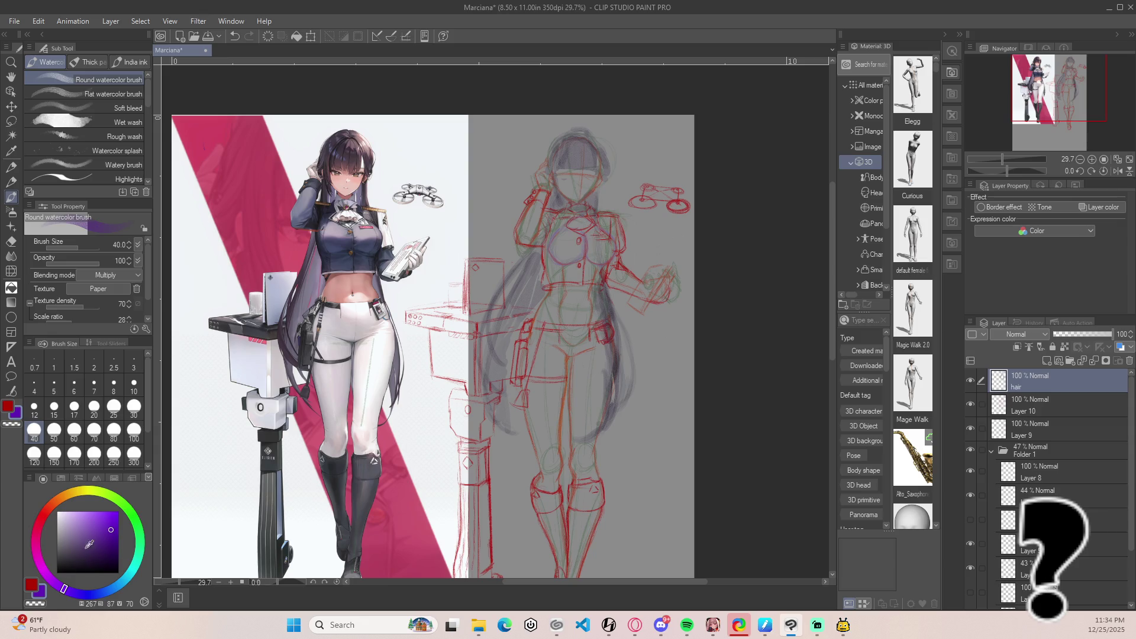
drag(83, 549, 77, 551)
Paint three faint dark-purple strands into the girl's long hair.
drag(512, 428, 523, 428)
drag(507, 382, 506, 353)
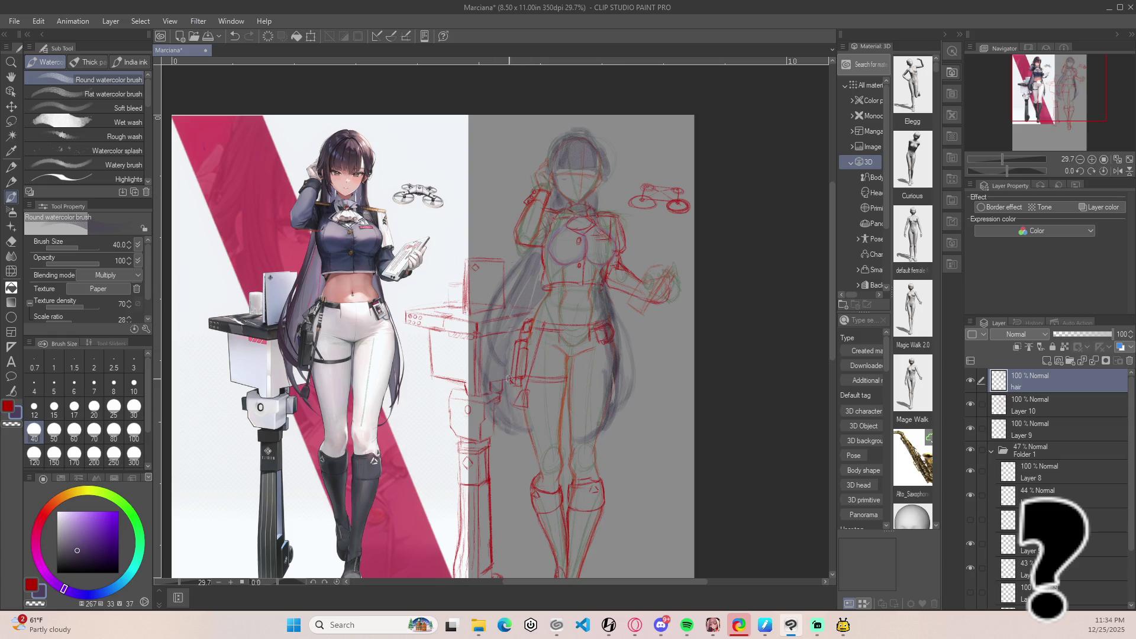
drag(522, 313, 528, 323)
key(p)
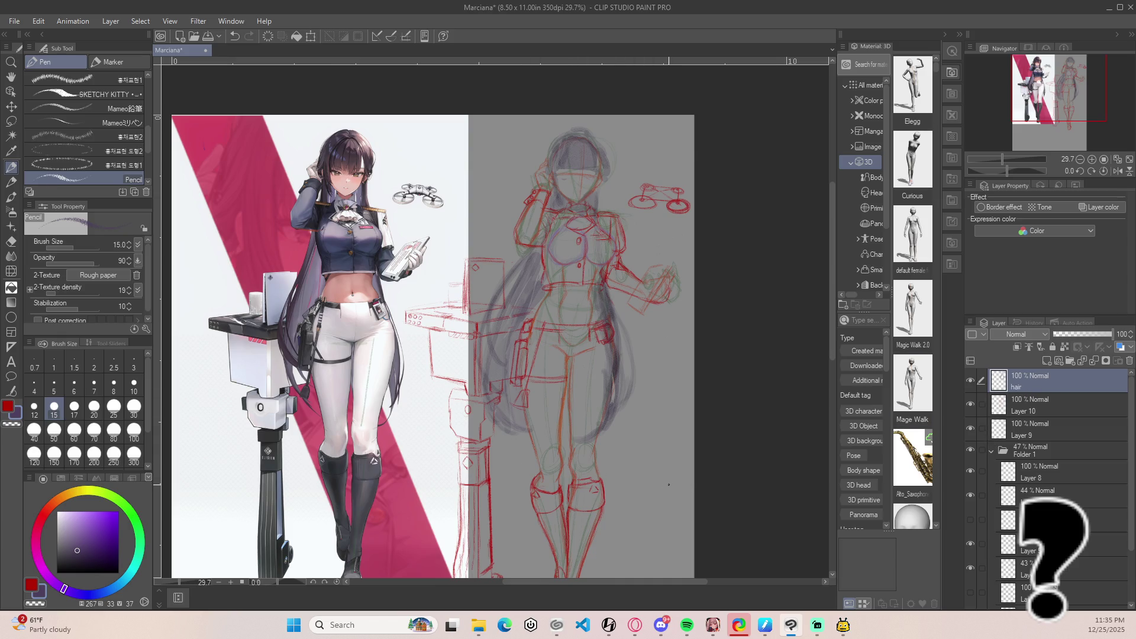
Zoom into the sketch's torso, undo the last small stroke there, and zoom back out.
scroll(664, 484, down, 3)
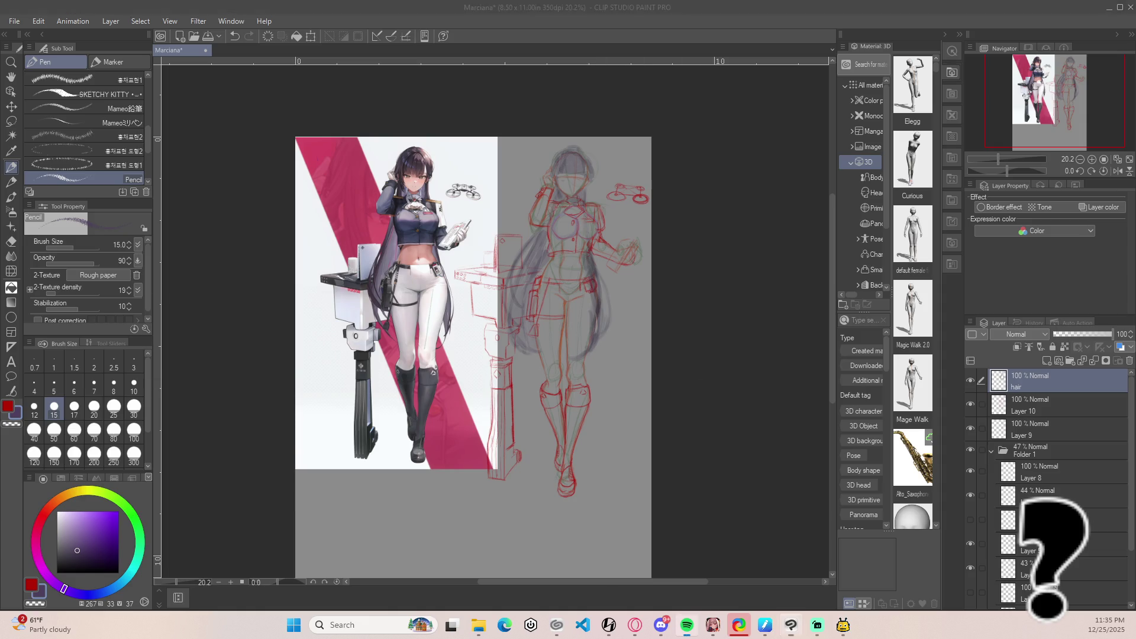
click(705, 472)
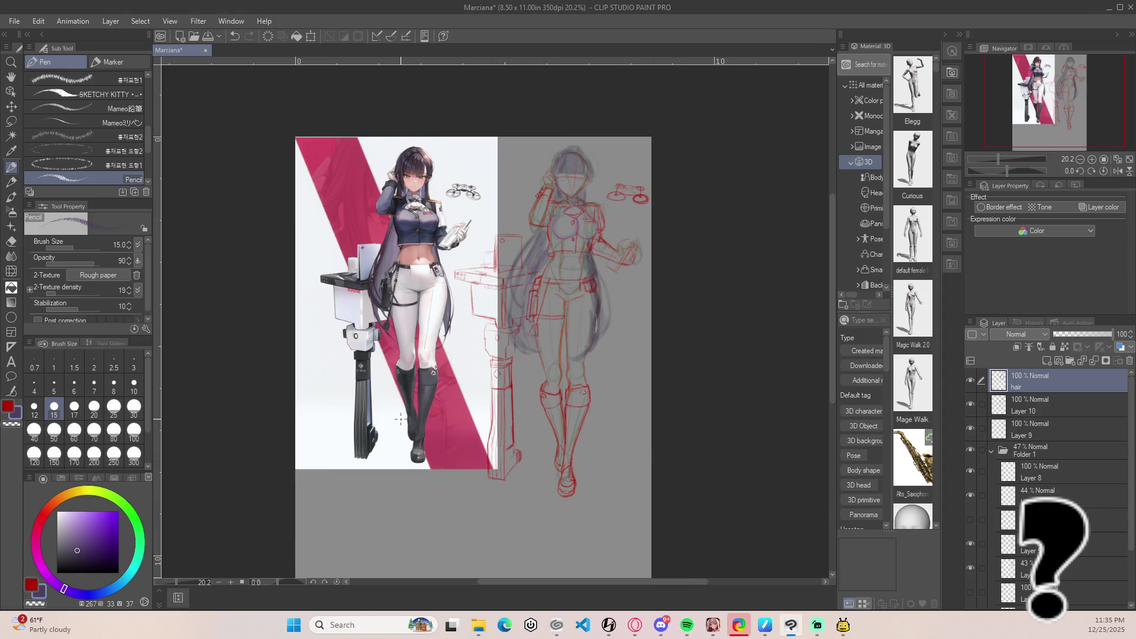
scroll(400, 419, up, 1)
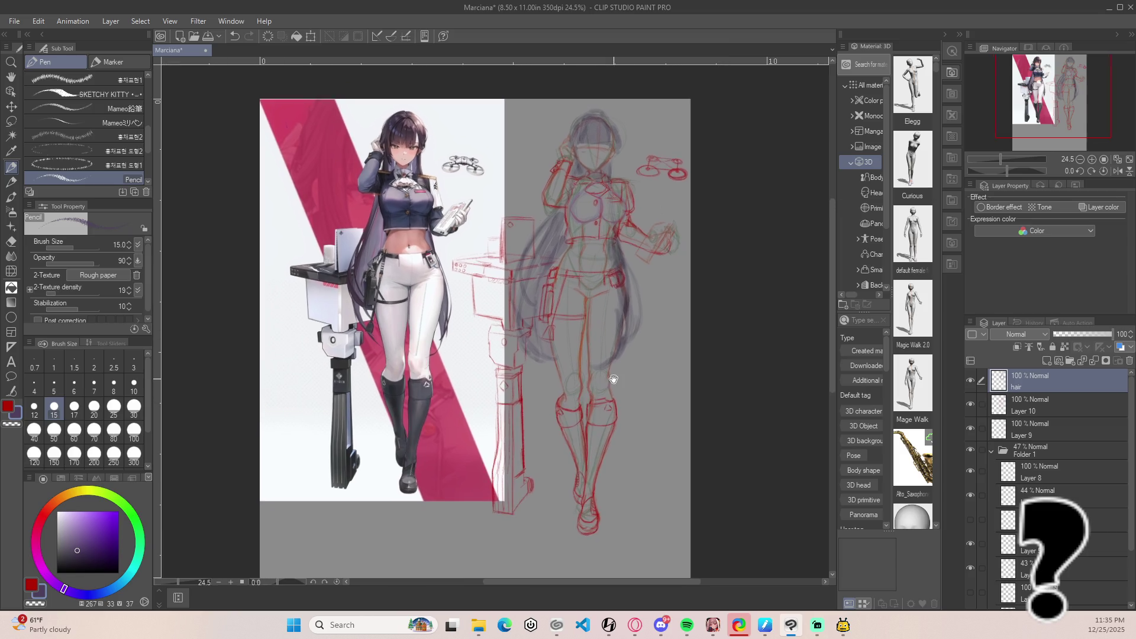
drag(618, 380, 617, 424)
scroll(617, 424, up, 4)
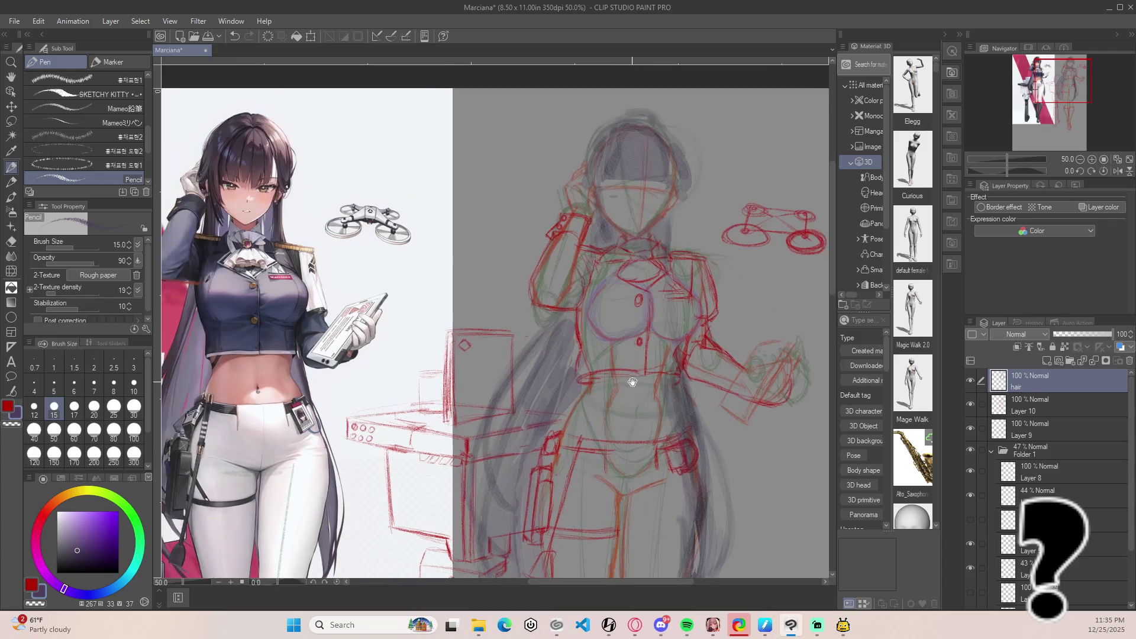
scroll(610, 305, up, 4)
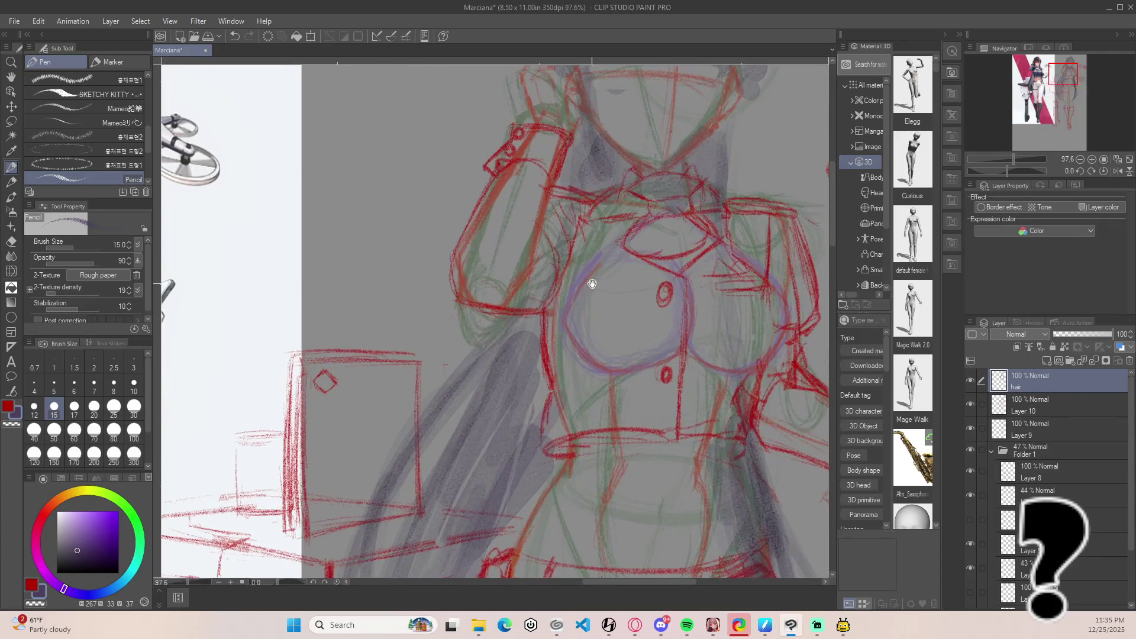
drag(587, 285, 352, 262)
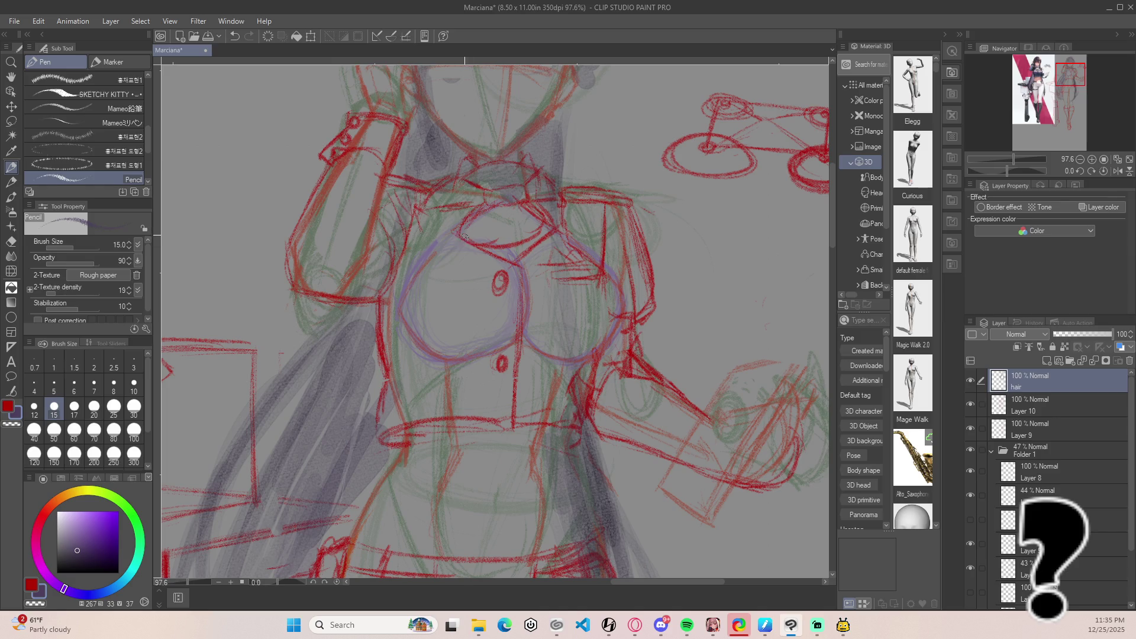
key(ctrl+z)
scroll(599, 404, down, 6)
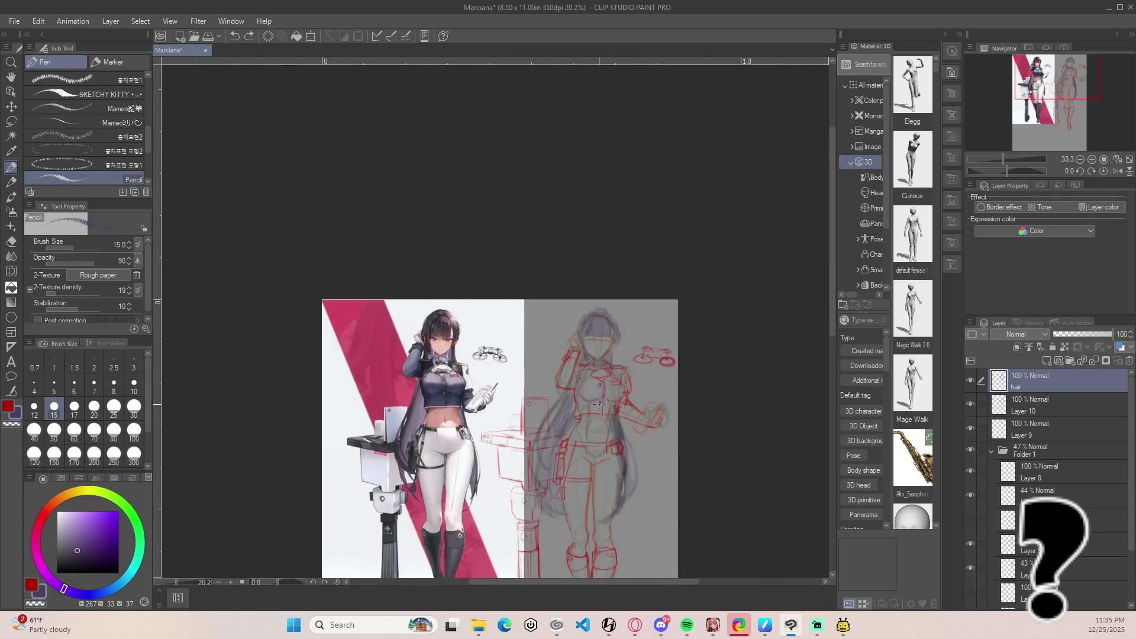
Group hair, Layer 10 and Layer 9 into a 'main sketch' folder and hide Folder 1.
shift+click(1049, 430)
right_click(1043, 377)
click(1082, 103)
text(main sketch)
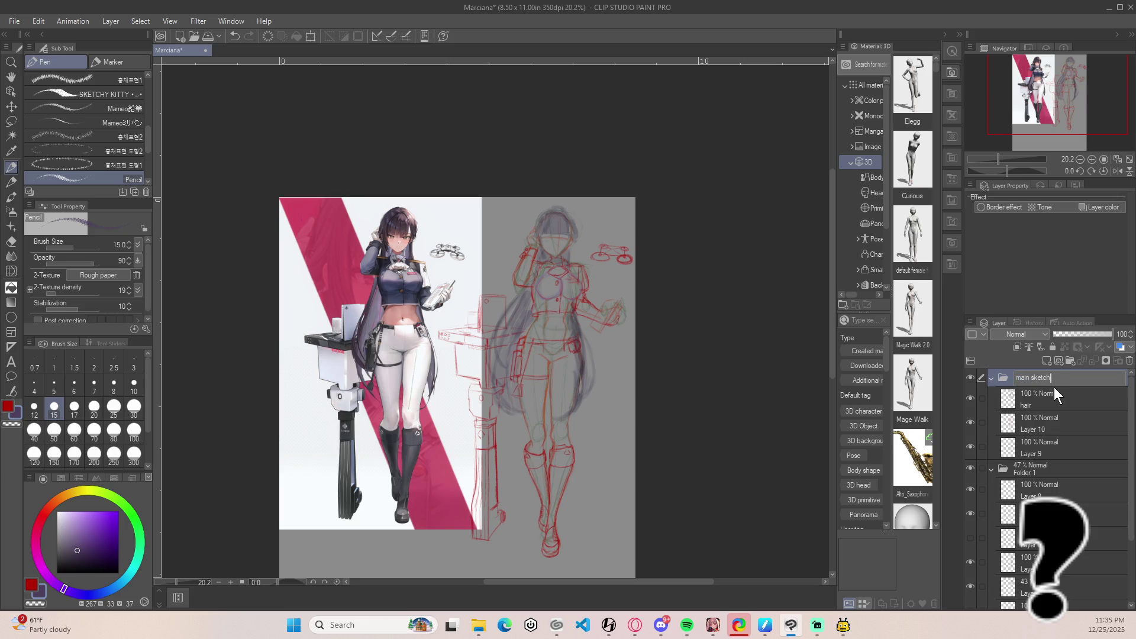
click(992, 378)
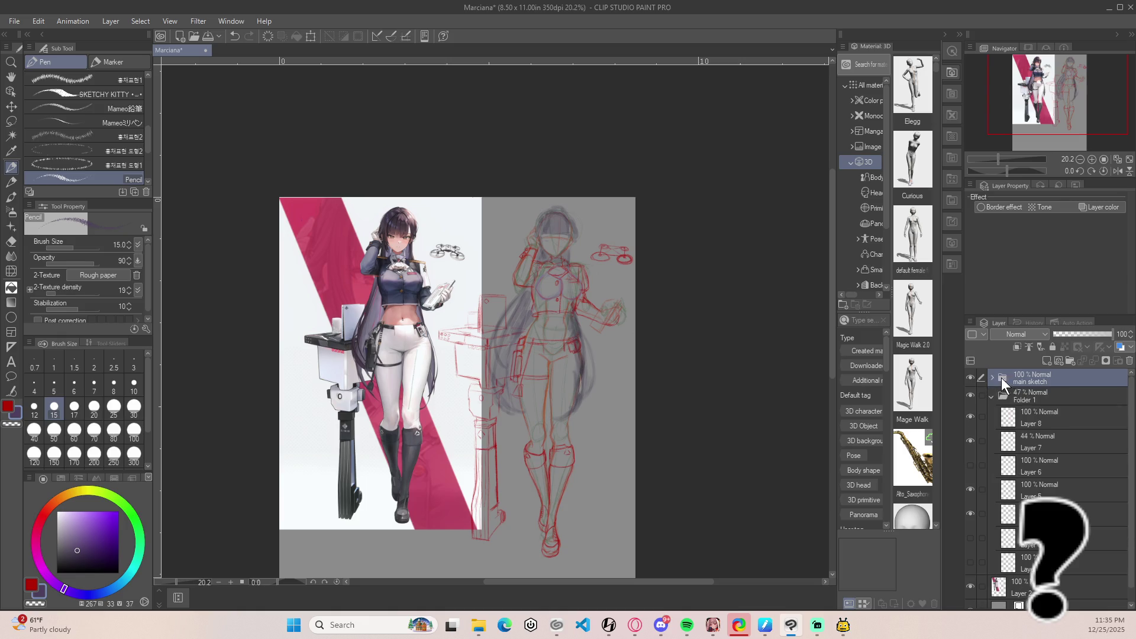
mouse_move(1086, 336)
mouse_down()
mouse_move(1057, 343)
mouse_move(1118, 335)
mouse_up()
click(991, 398)
click(970, 396)
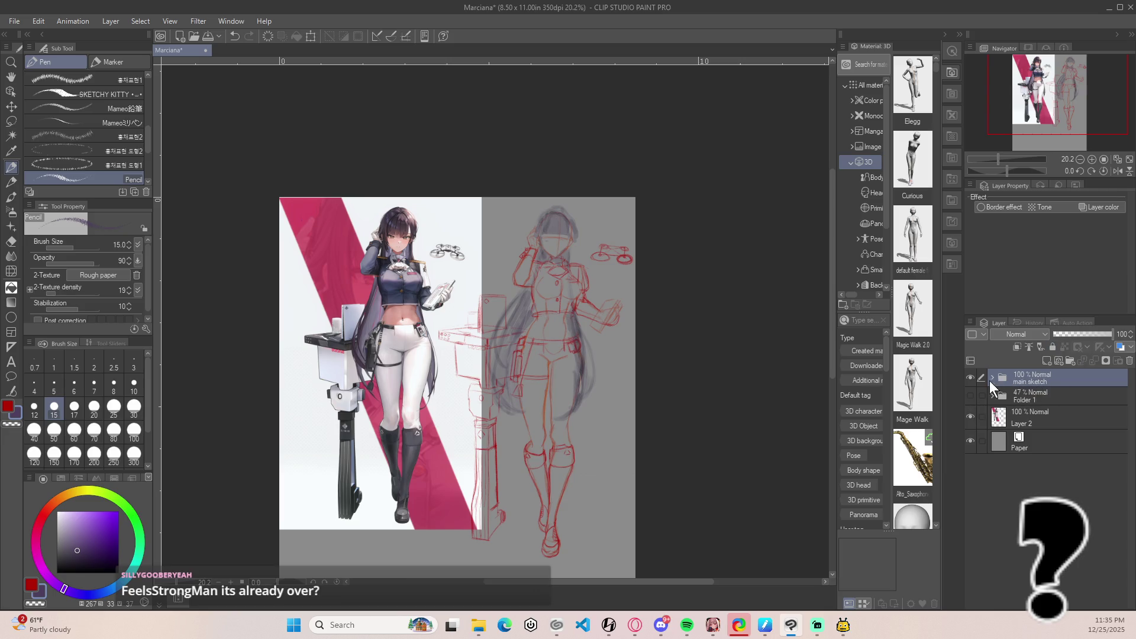
Give the main sketch folder a dark blue layer colour at 60% opacity, then add Layer 11.
click(1073, 336)
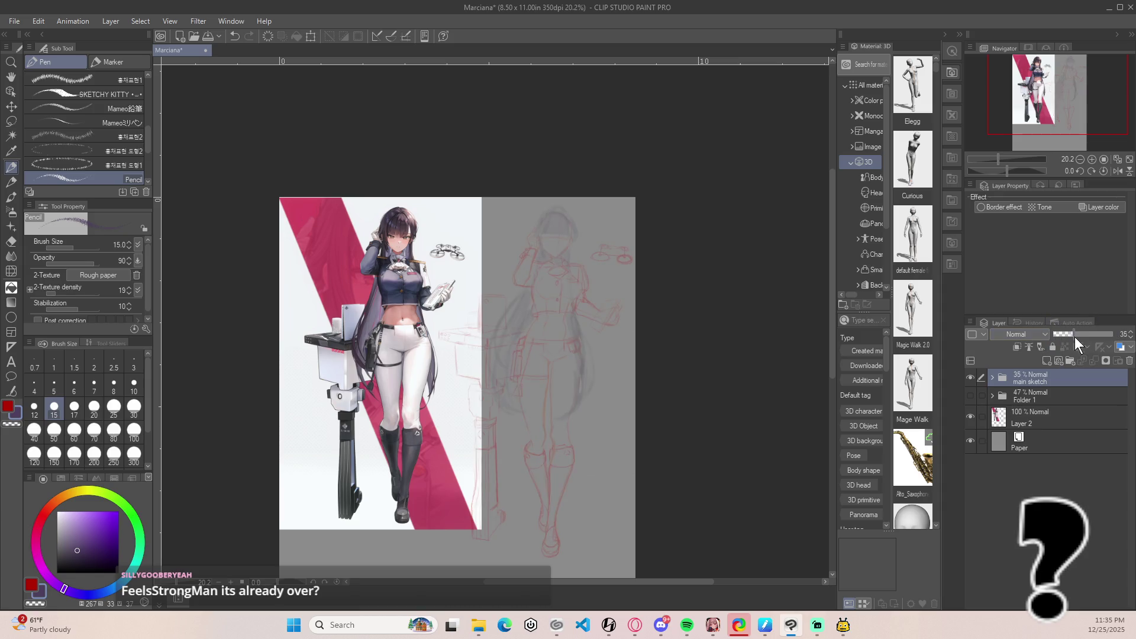
drag(1069, 336, 1079, 336)
click(1120, 348)
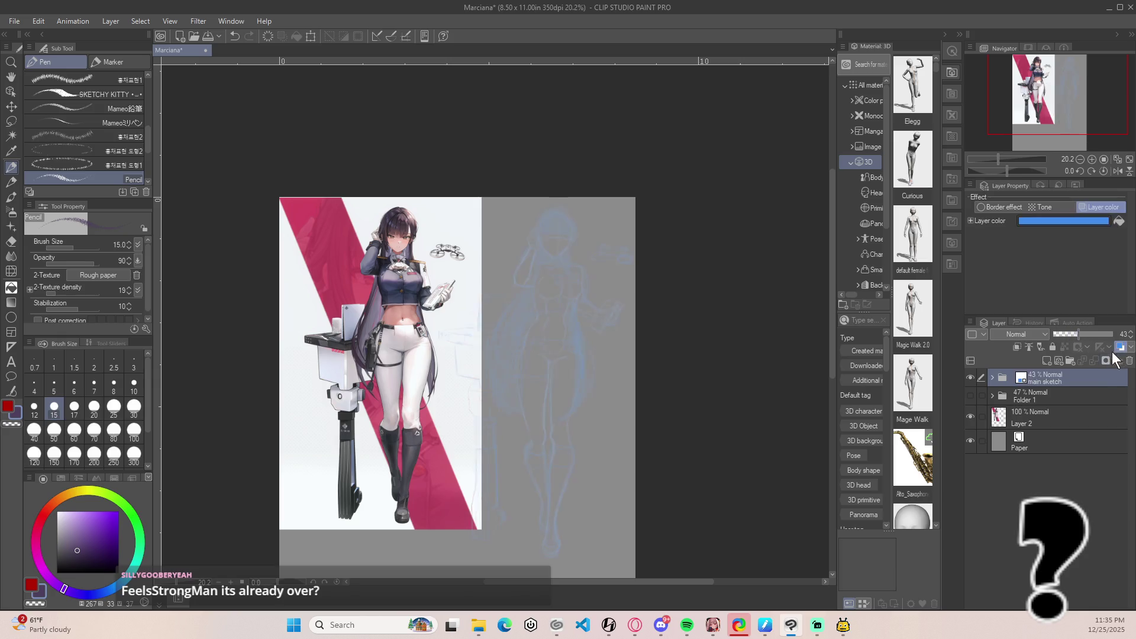
click(1064, 222)
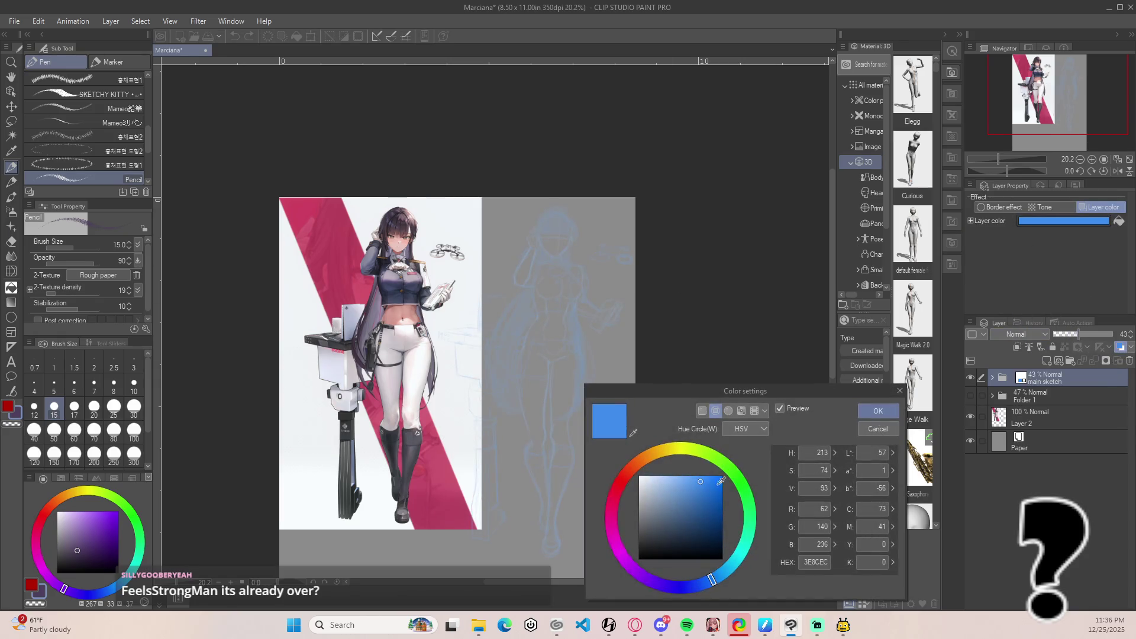
click(722, 527)
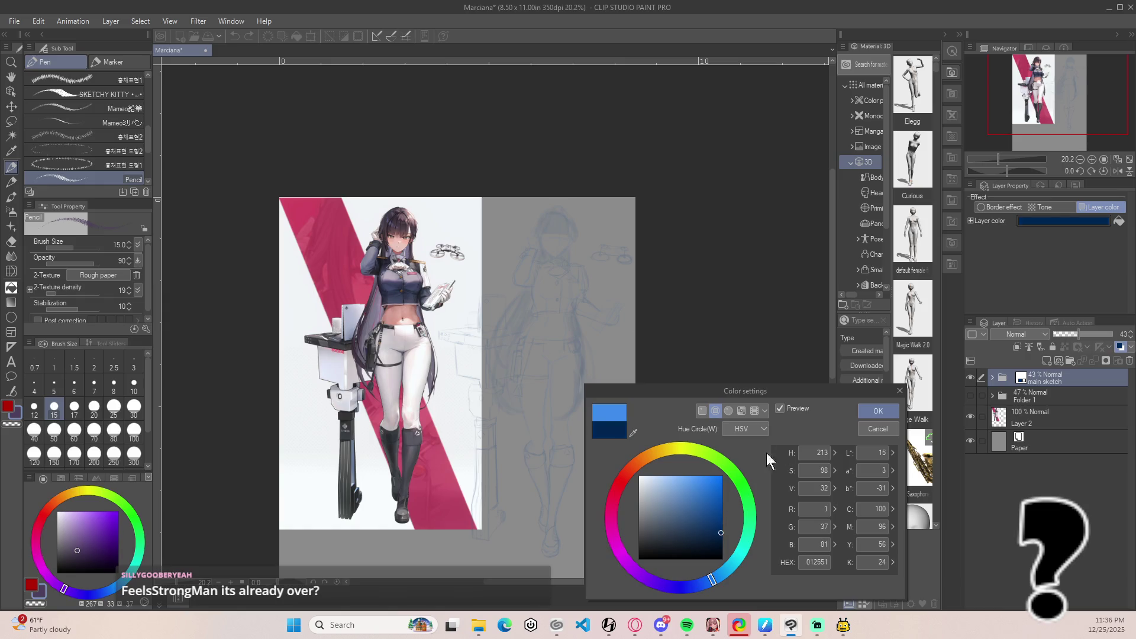
click(878, 411)
drag(1081, 335, 1089, 336)
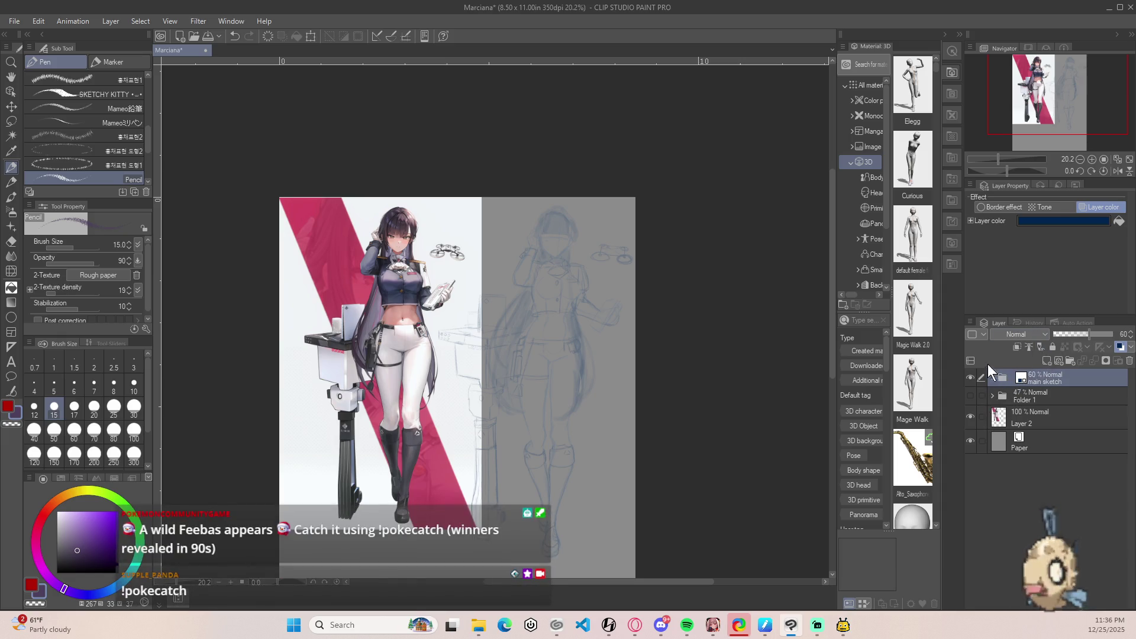
click(1045, 361)
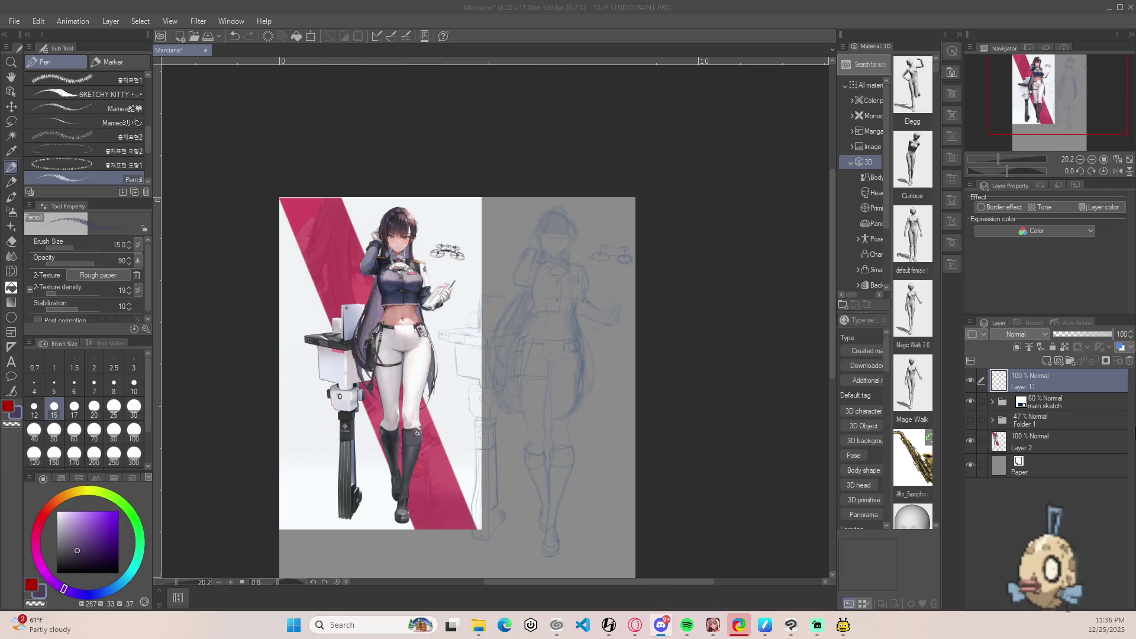
Try a small red test mark at the sketch's collar, undoing and redoing it.
scroll(552, 271, up, 5)
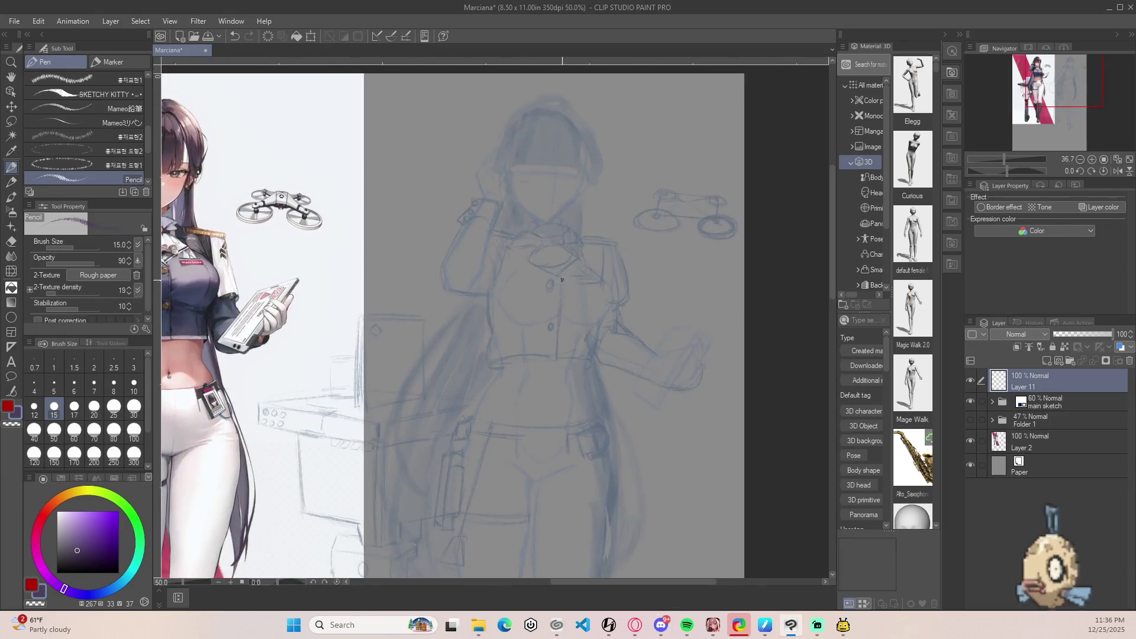
scroll(727, 277, up, 2)
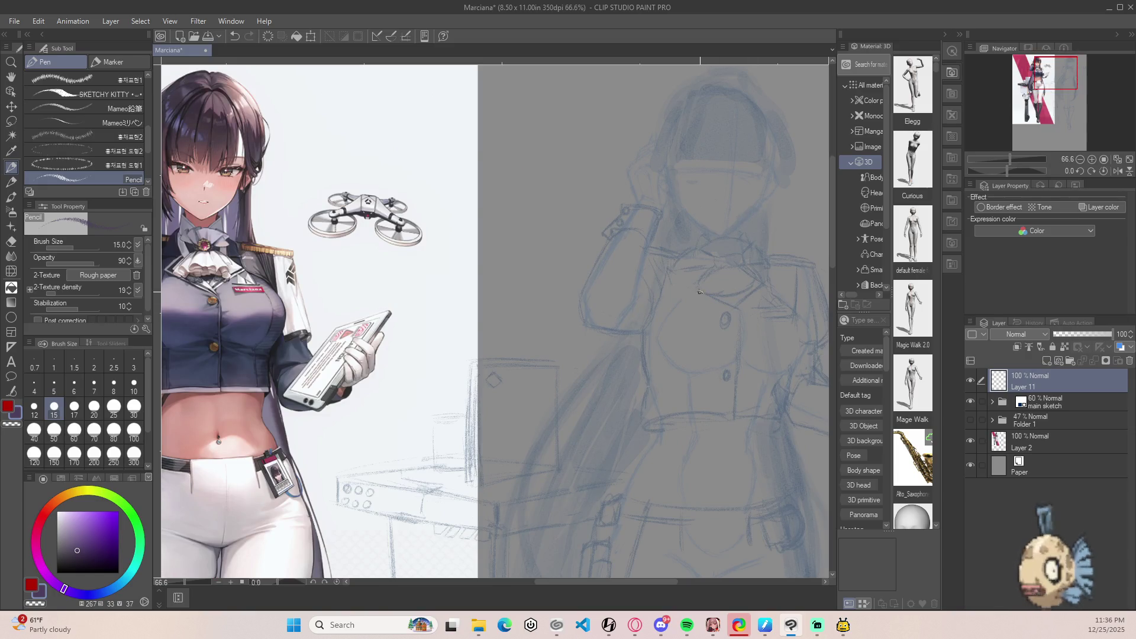
key(ctrl+z)
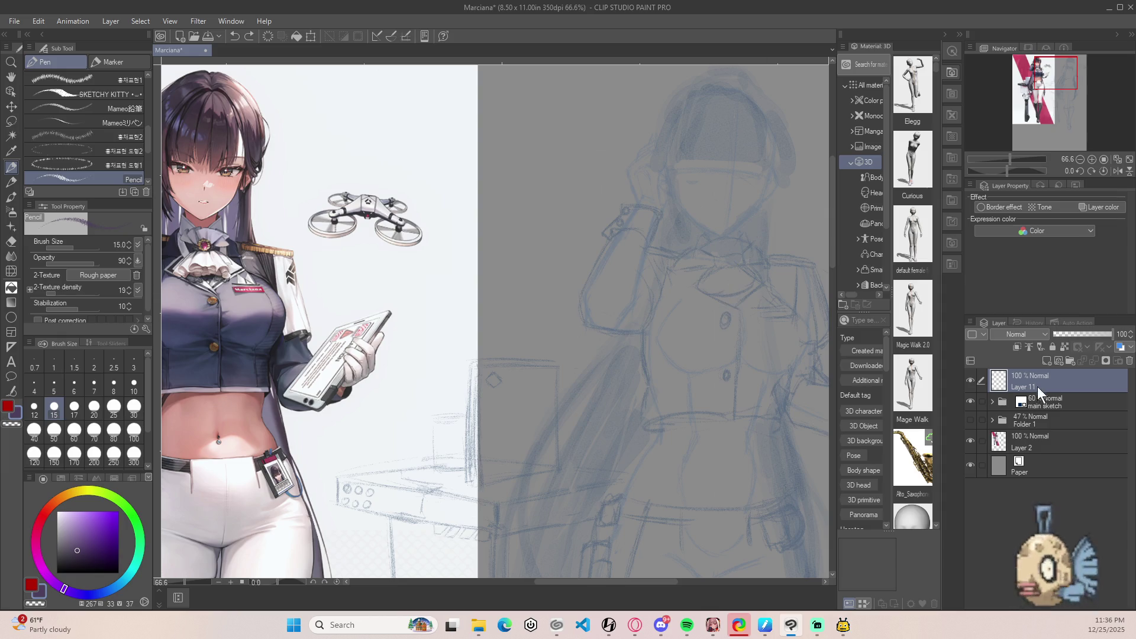
key(x)
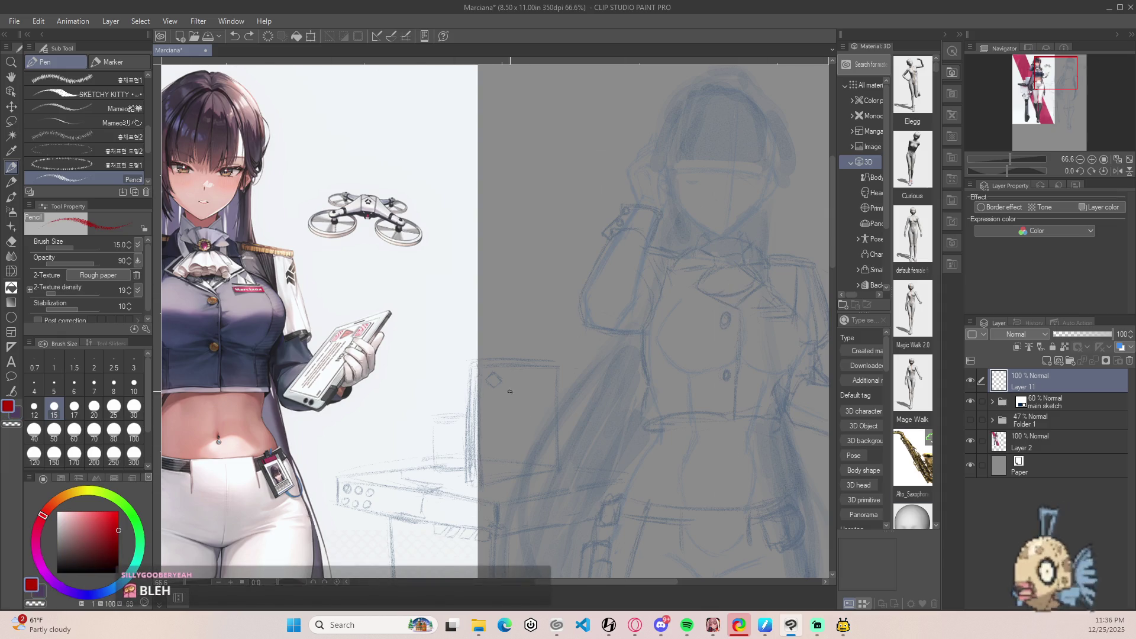
key(ctrl+y)
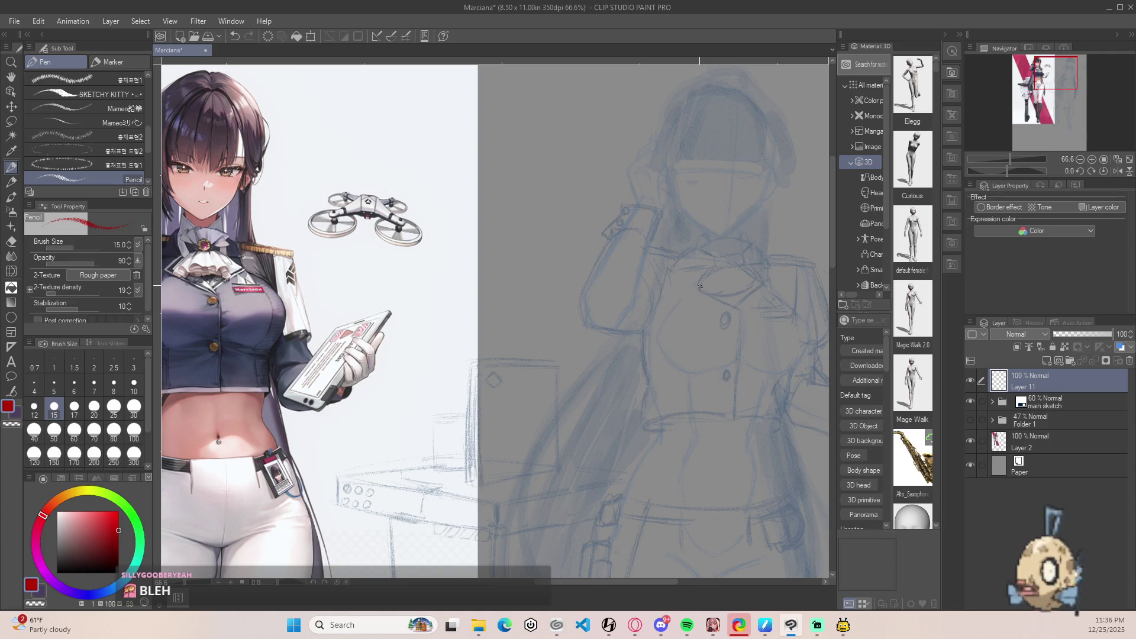
drag(712, 286, 719, 290)
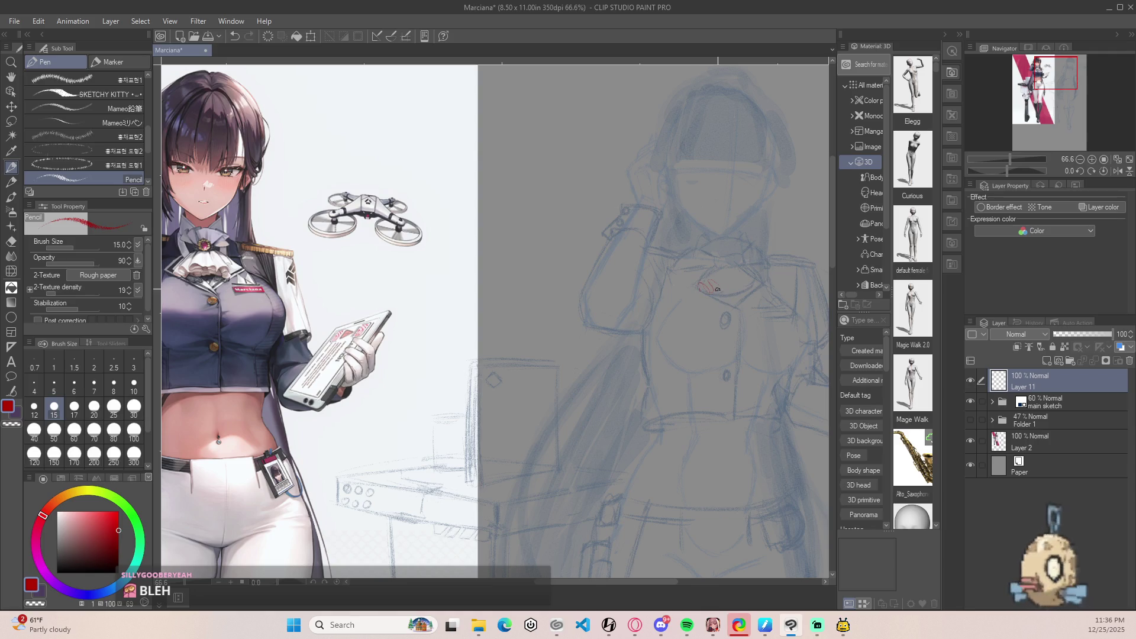
key(ctrl+z)
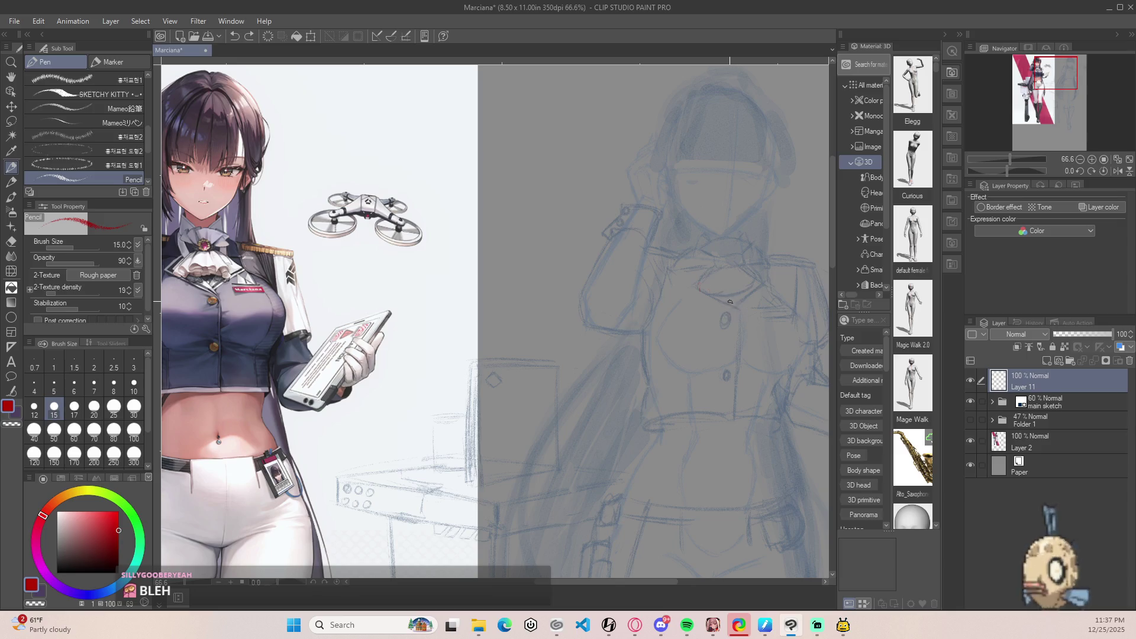
Undo the remaining red marks and Layer 11, leaving main sketch at 43% opacity.
click(697, 288)
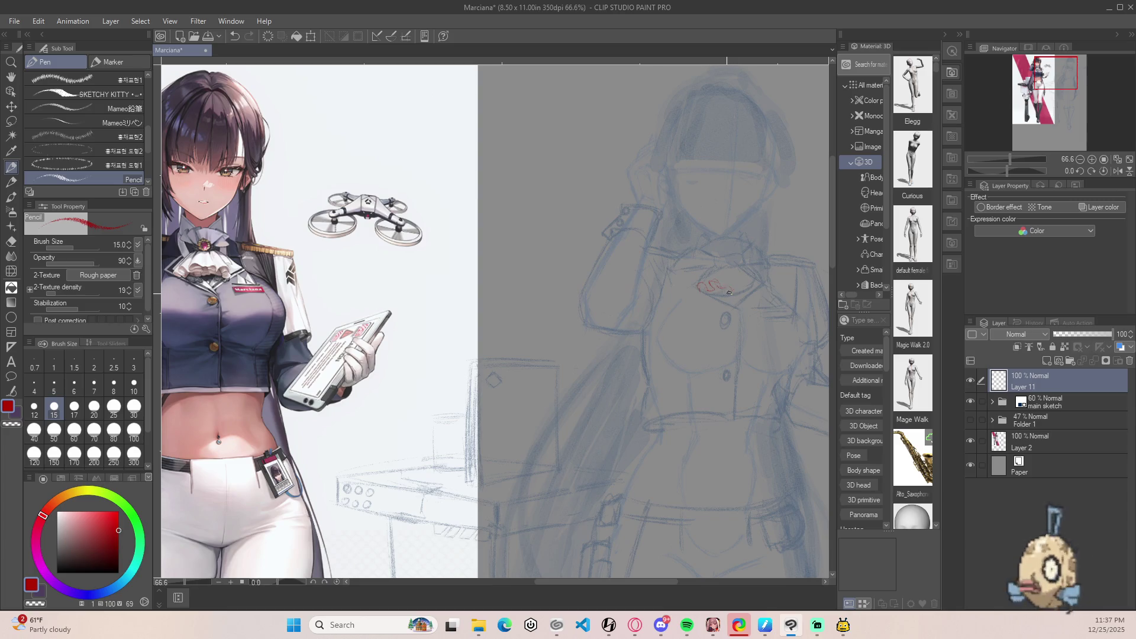
key(ctrl+z)
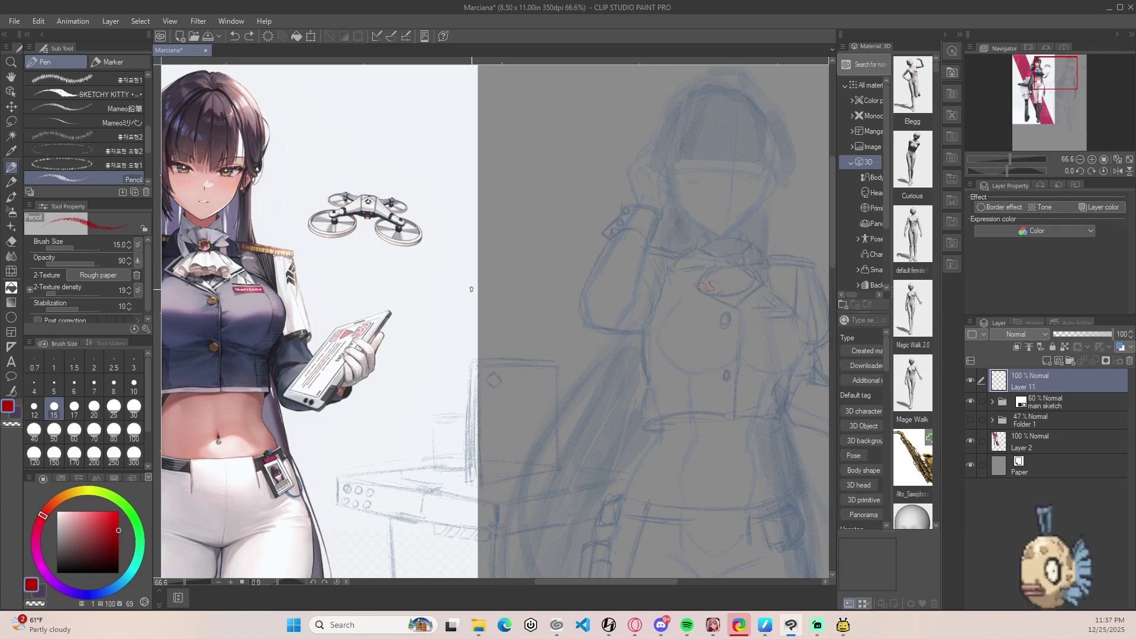
key(ctrl+z)
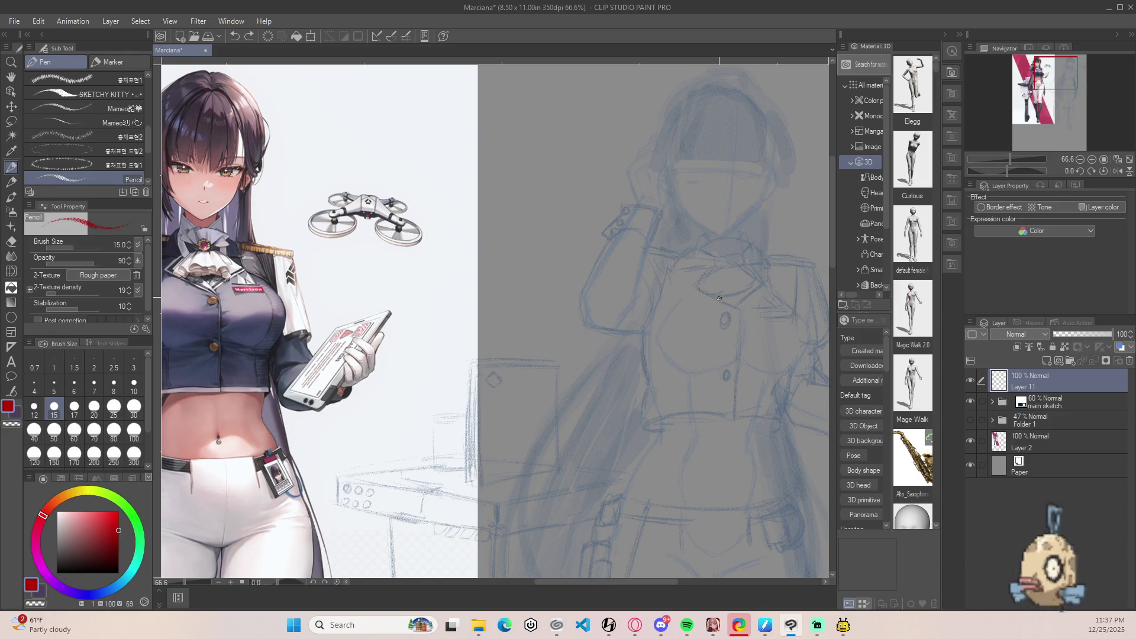
scroll(510, 317, up, 5)
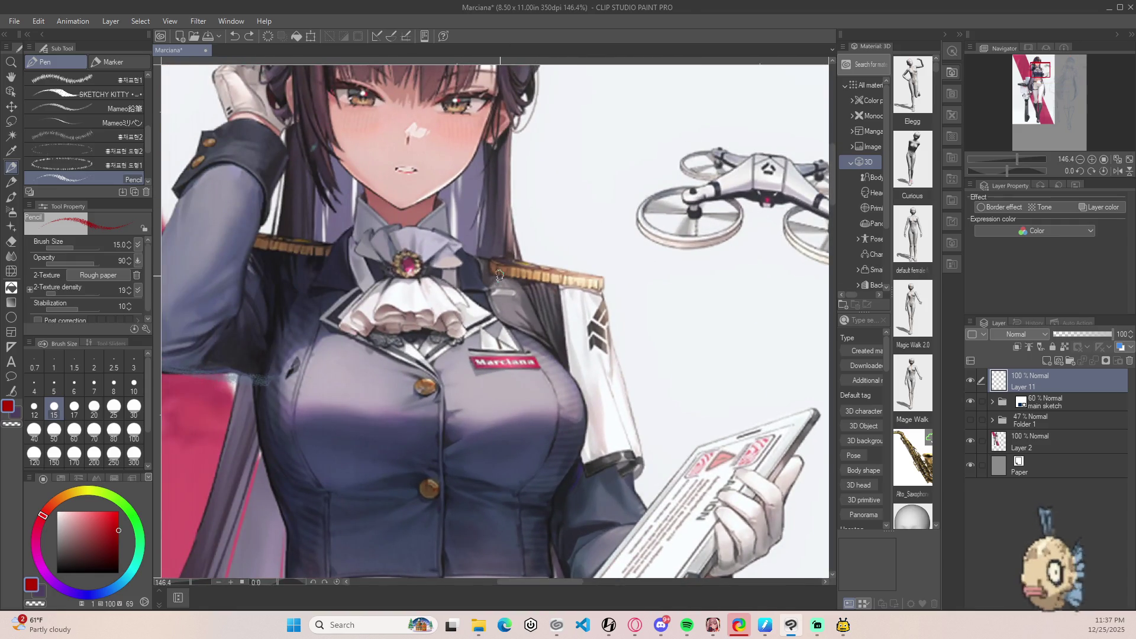
mouse_move(350, 330)
mouse_down()
mouse_move(372, 340)
mouse_move(359, 325)
mouse_move(391, 332)
mouse_move(370, 323)
mouse_move(407, 314)
mouse_move(385, 301)
mouse_up()
key(ctrl+z)
key(ctrl+z)
key(ctrl+z)
key(ctrl+z)
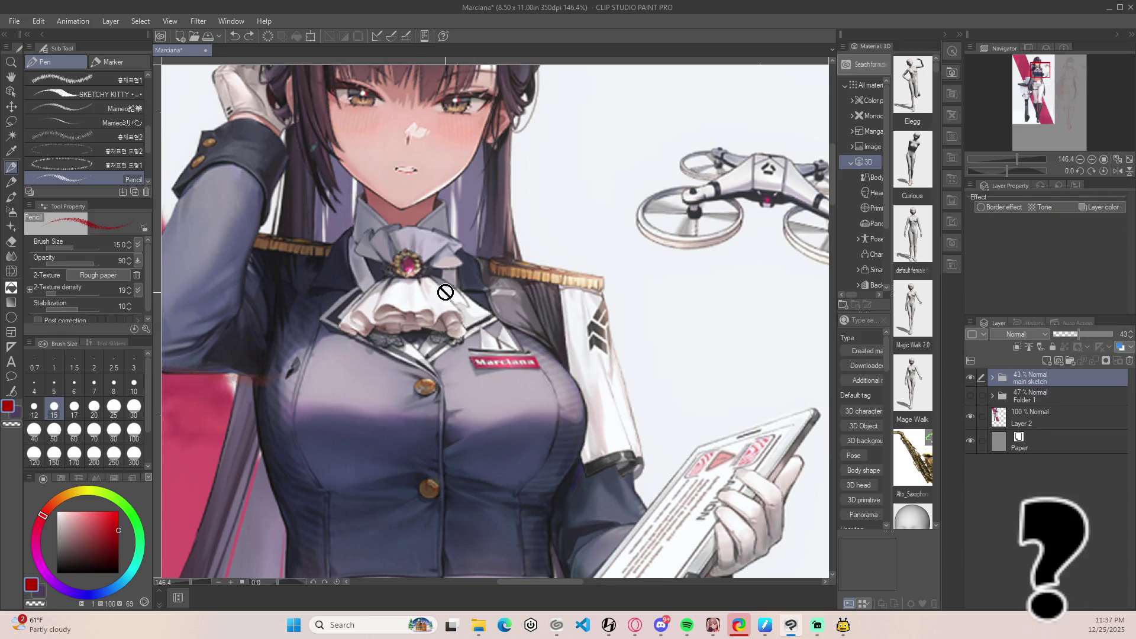
Turn on the blue layer colour for the main sketch folder and target the new empty layer.
scroll(448, 222, down, 3)
mouse_move(426, 283)
mouse_down()
mouse_move(385, 266)
mouse_move(457, 271)
mouse_up()
scroll(385, 267, down, 2)
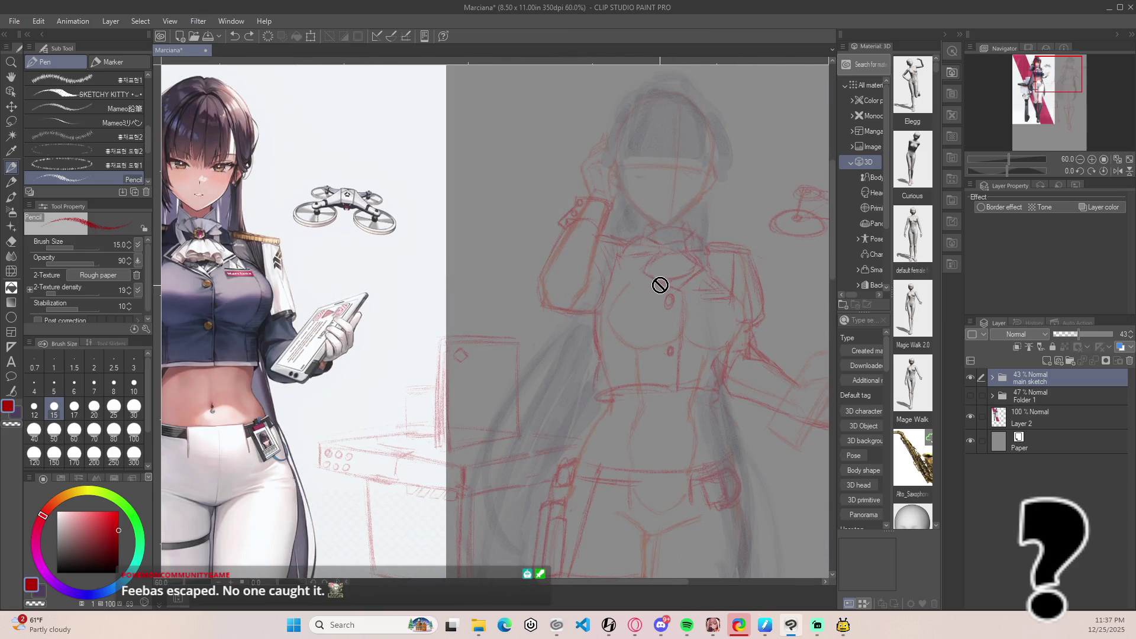
click(1047, 362)
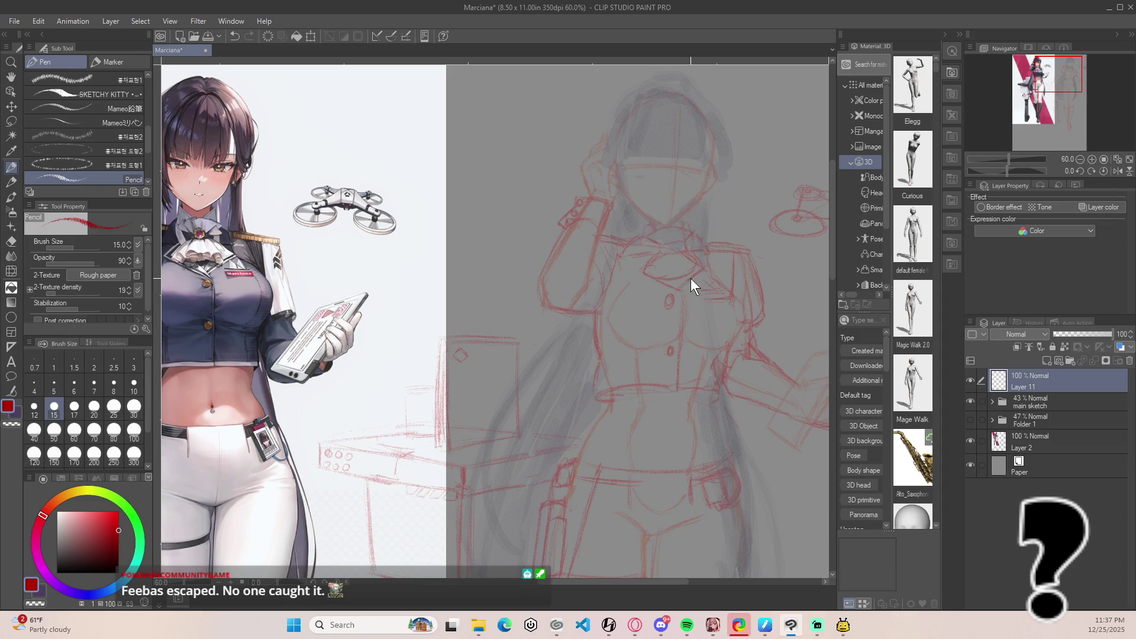
key(ctrl+z)
click(1059, 406)
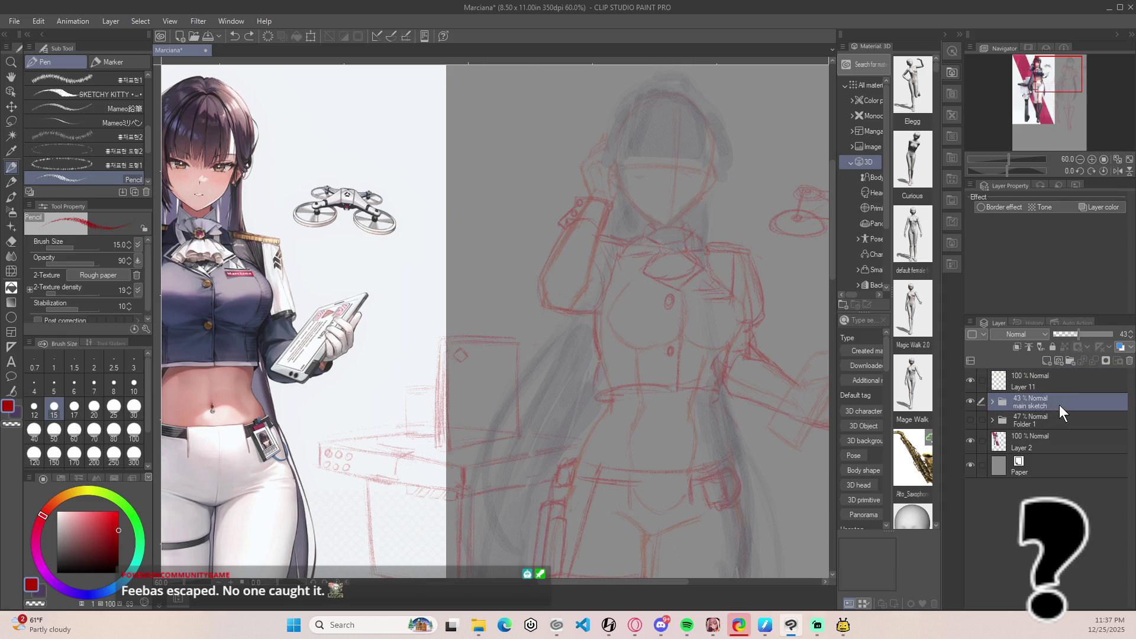
click(1120, 348)
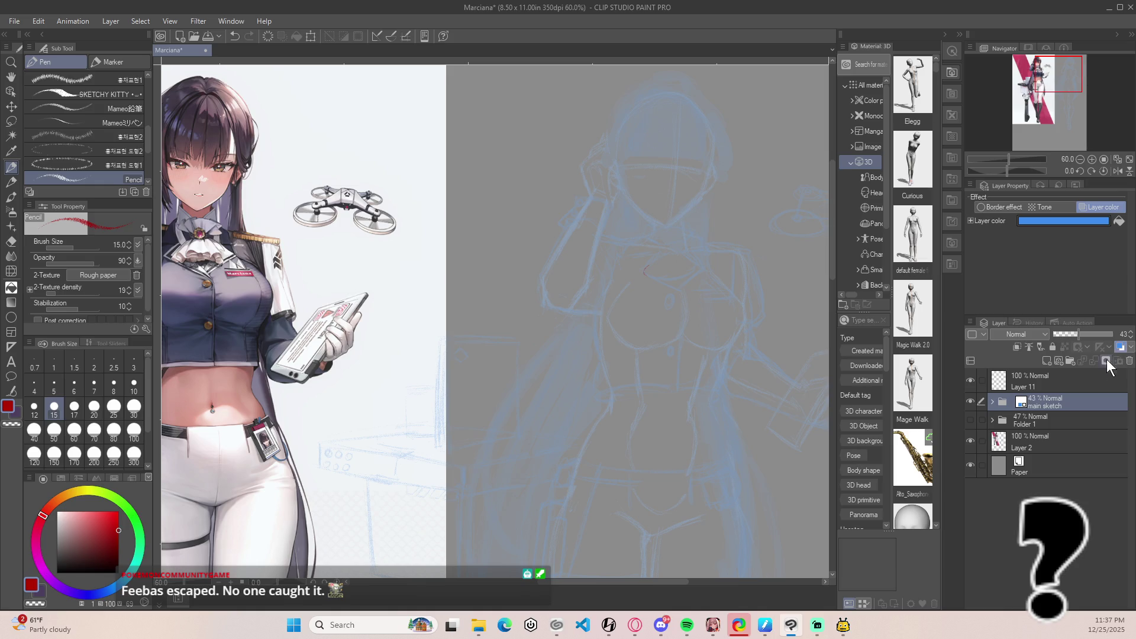
click(1049, 385)
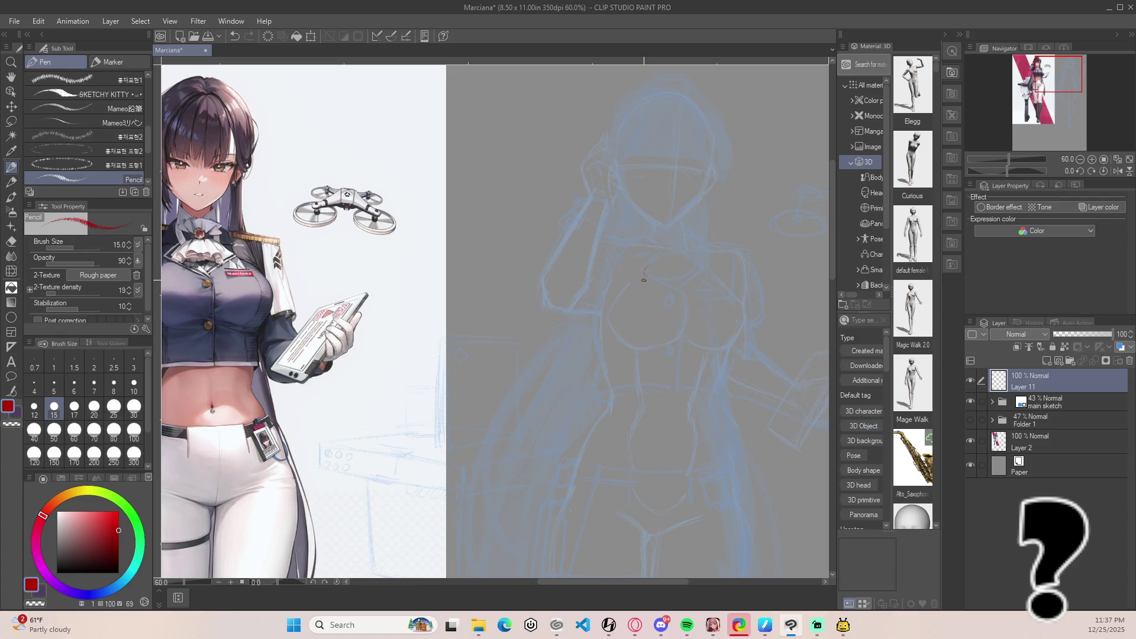
Draw the first looped red pencil strokes of the cravat at the chest.
drag(658, 274, 682, 272)
scroll(248, 268, up, 10)
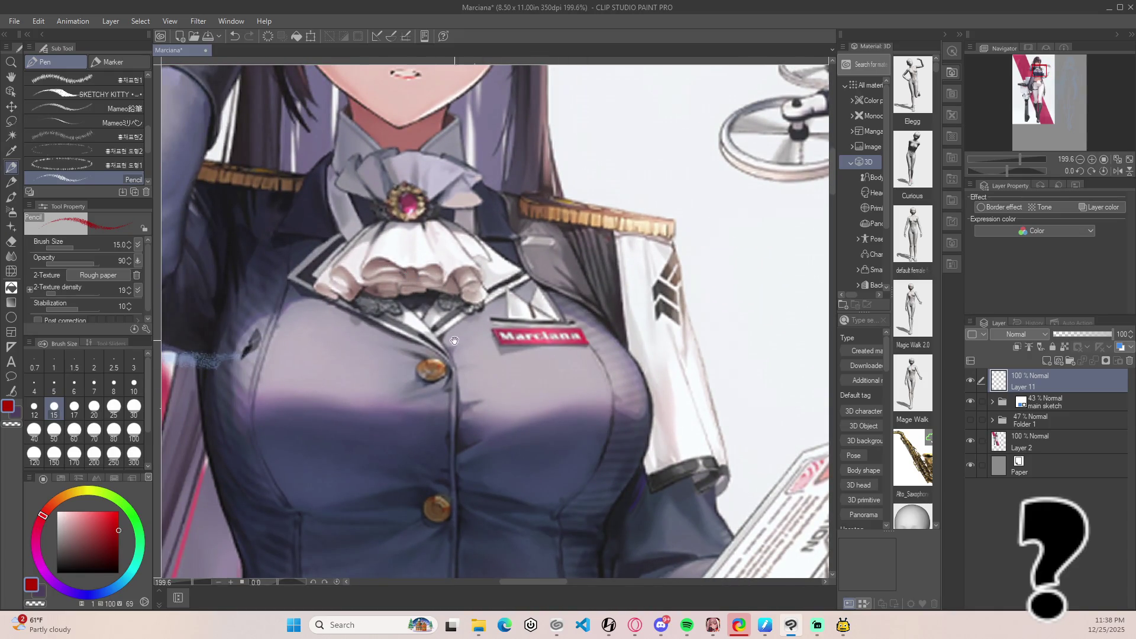
scroll(491, 349, down, 5)
scroll(482, 220, right, 10)
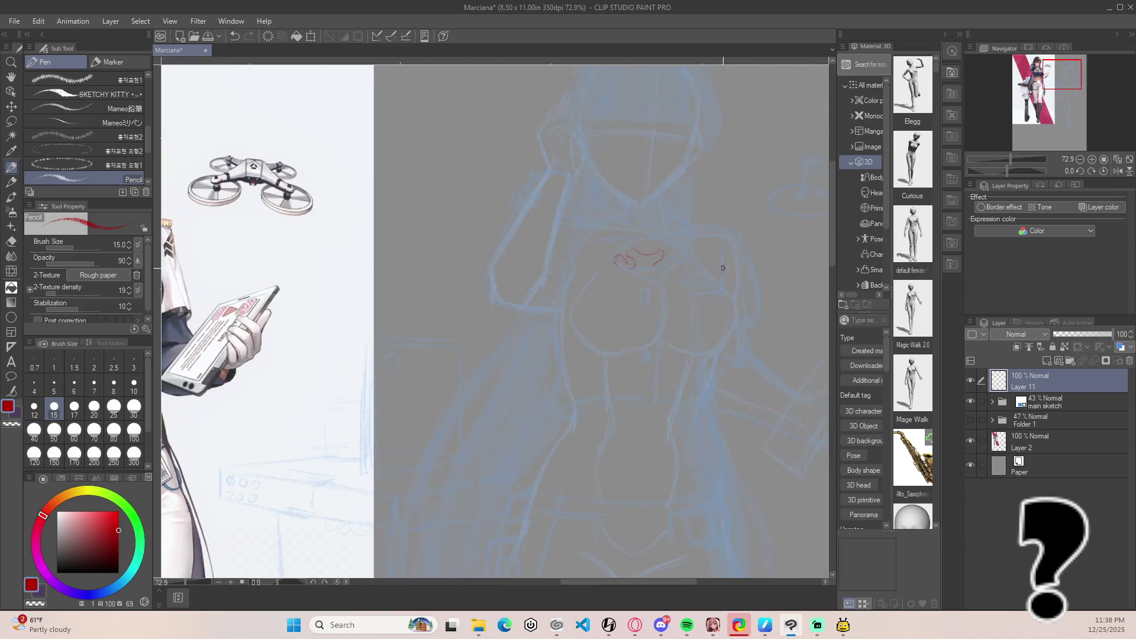
scroll(694, 267, up, 2)
mouse_move(613, 251)
mouse_down()
mouse_move(622, 245)
mouse_move(615, 254)
mouse_up()
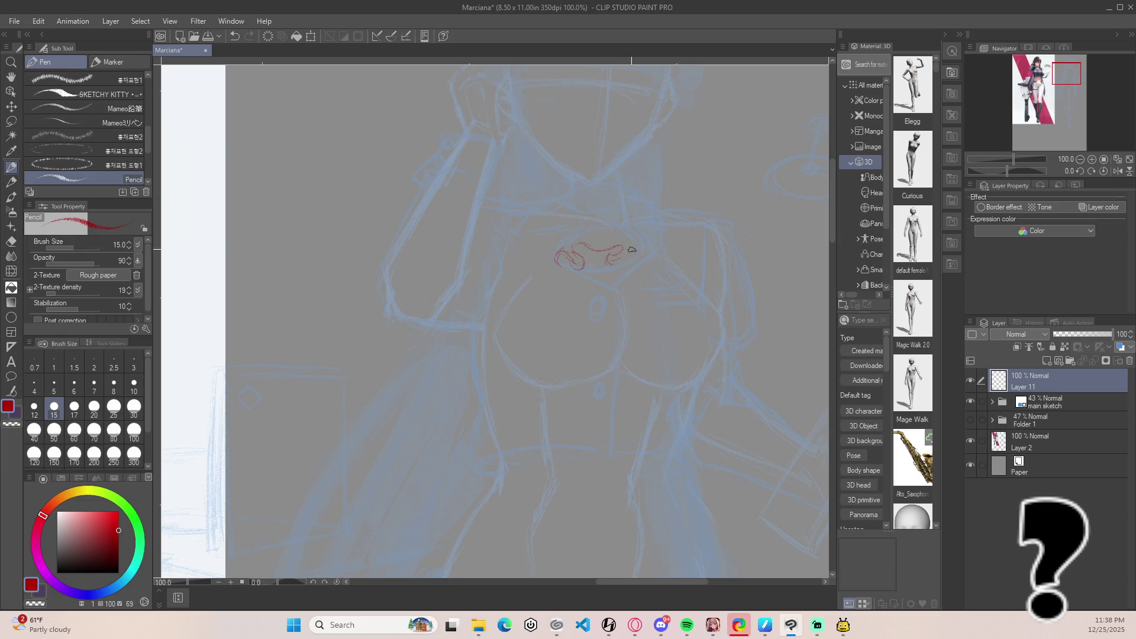
drag(610, 257, 635, 252)
Hook the end of the red cravat stroke upward.
scroll(320, 281, left, 10)
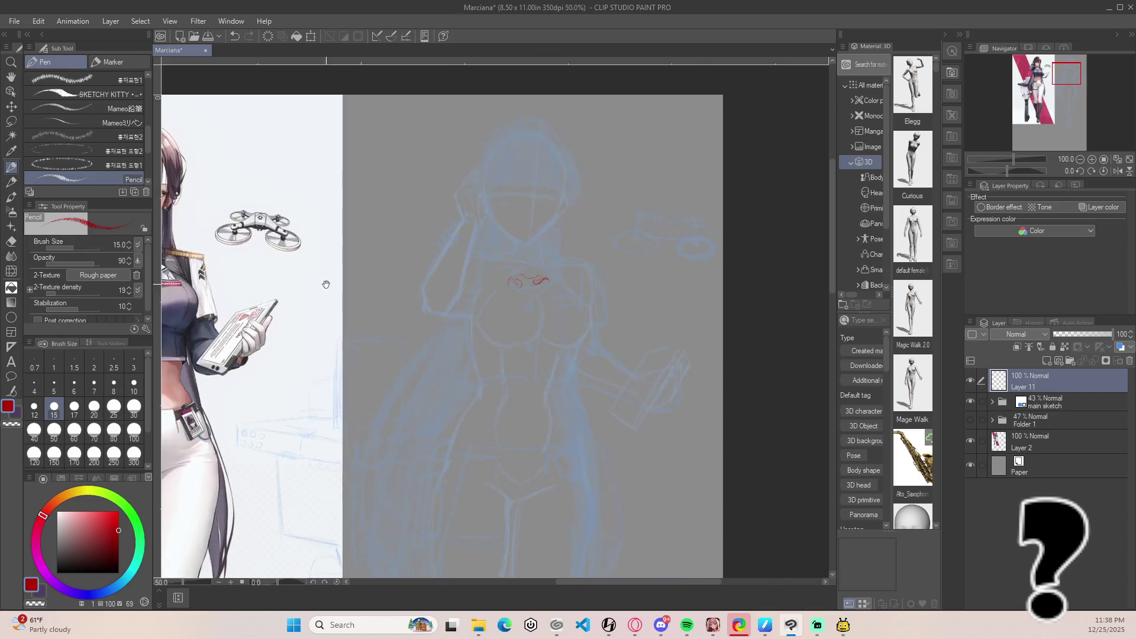
scroll(312, 286, up, 1)
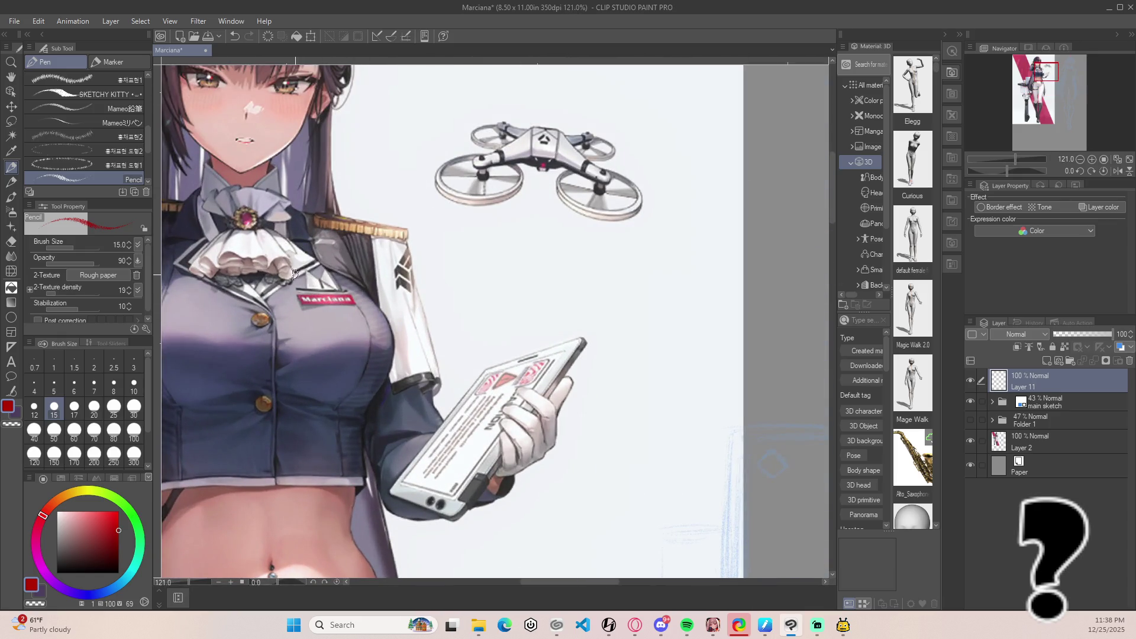
scroll(312, 296, up, 2)
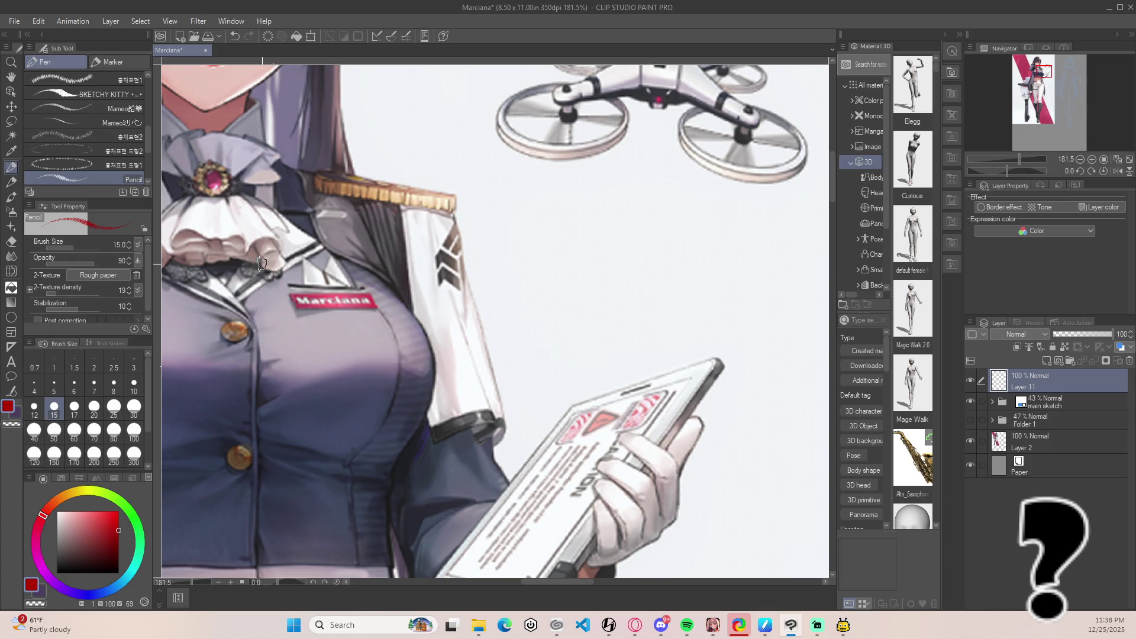
scroll(357, 293, down, 3)
scroll(447, 313, up, 2)
drag(448, 313, 261, 296)
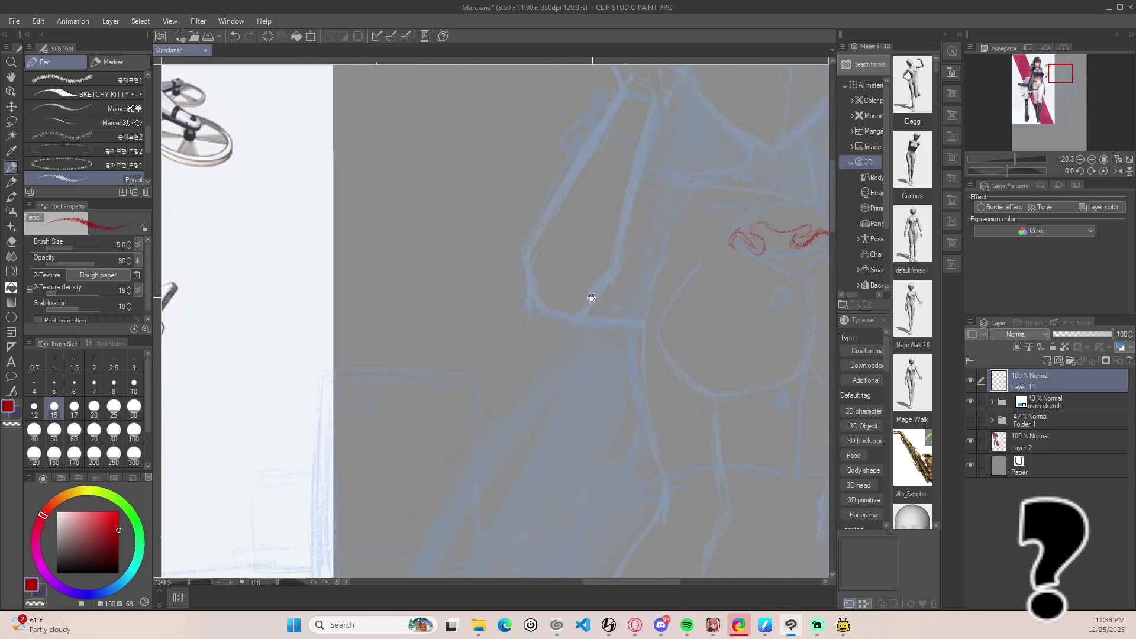
drag(588, 296, 426, 261)
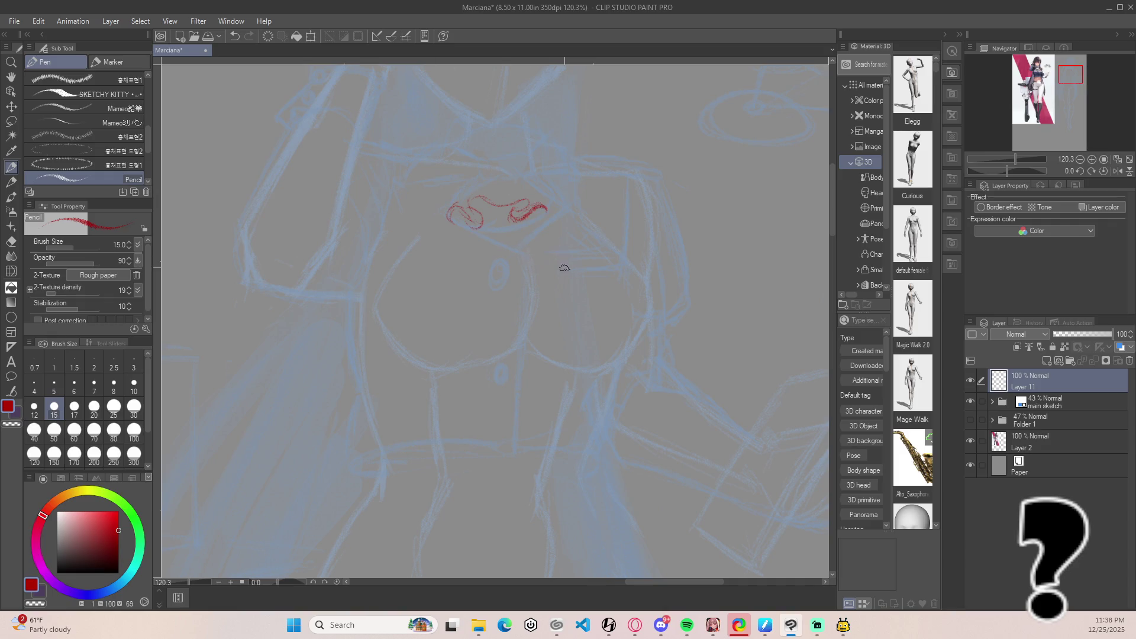
drag(544, 219, 557, 207)
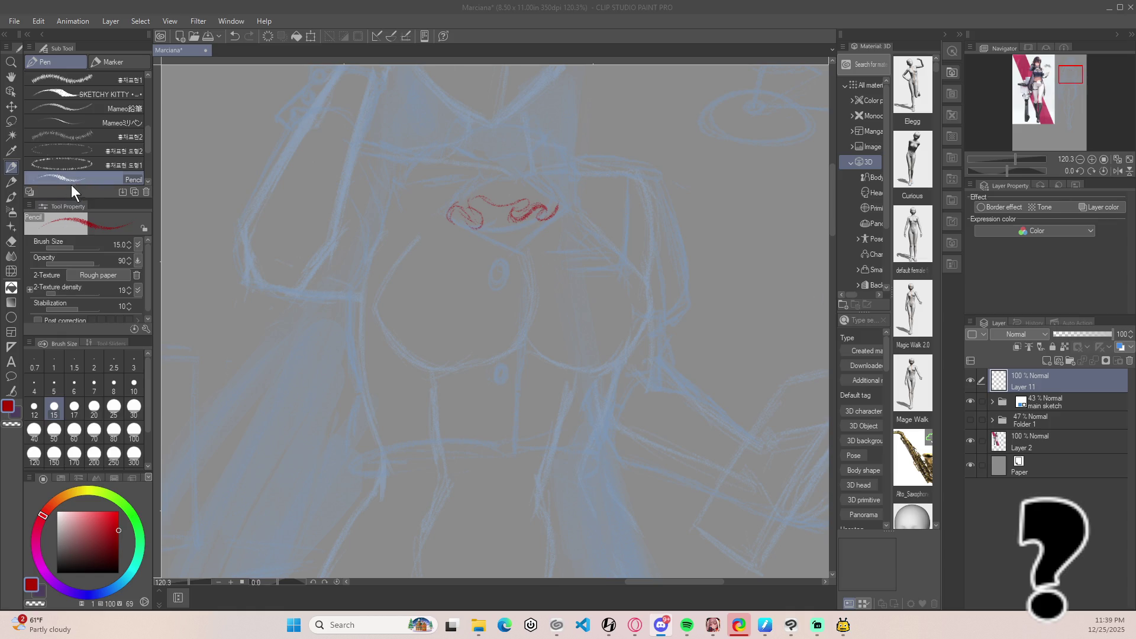
Draw thin red lines above the cravat and down its right side.
mouse_move(476, 198)
mouse_down()
mouse_move(495, 157)
mouse_move(528, 201)
mouse_up()
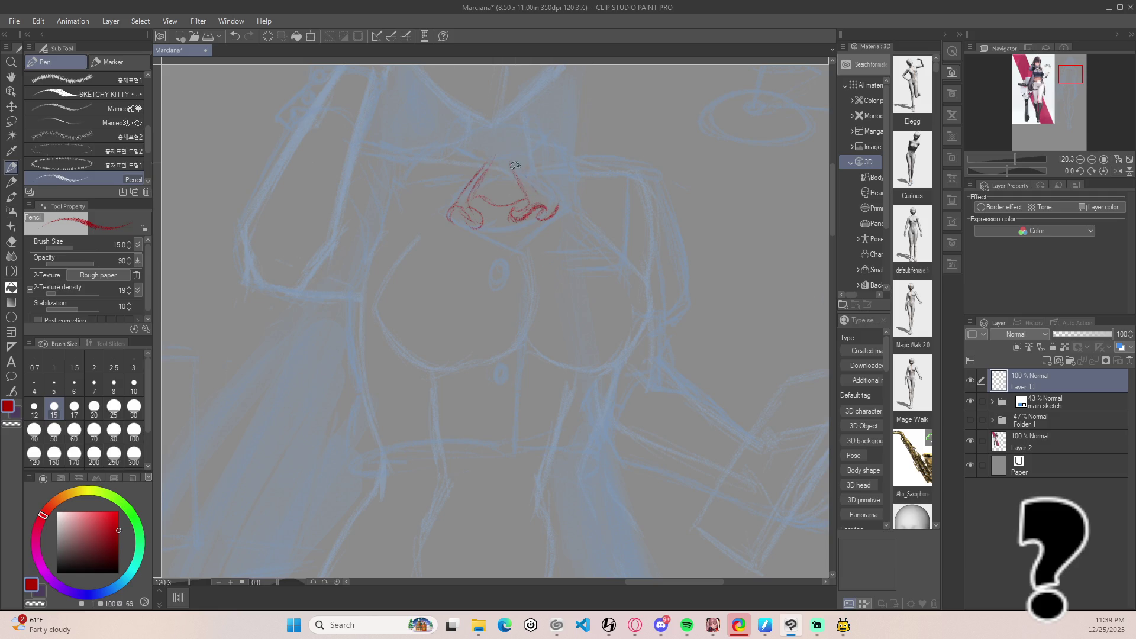
drag(519, 166, 549, 196)
scroll(325, 246, down, 4)
drag(325, 246, 521, 302)
scroll(520, 301, up, 4)
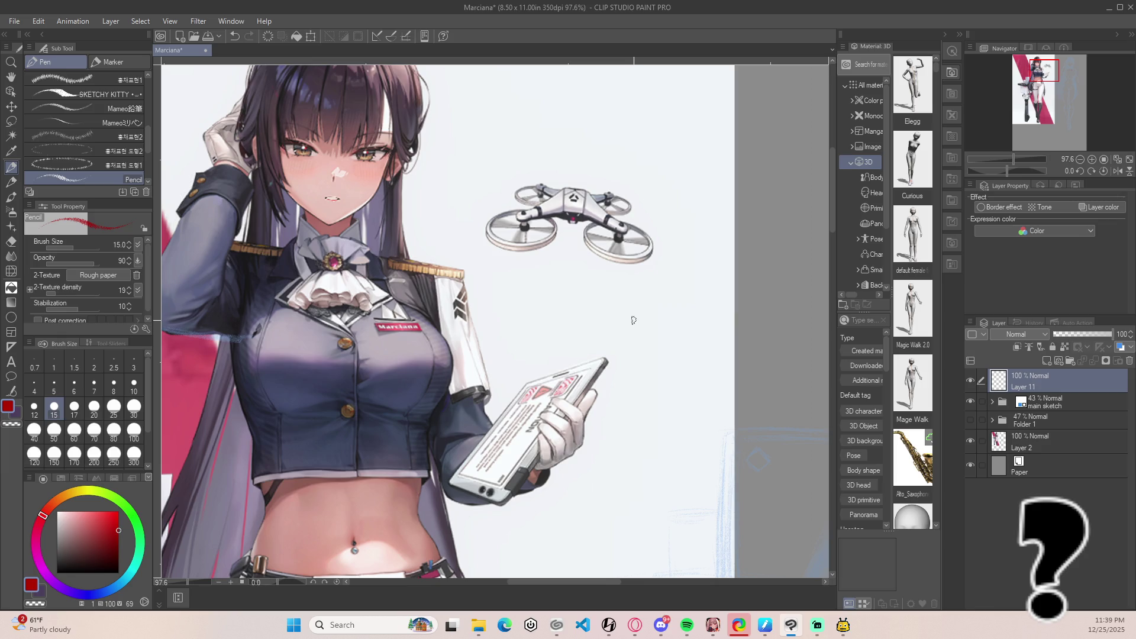
drag(641, 312, 304, 249)
scroll(419, 302, up, 1)
scroll(647, 279, up, 1)
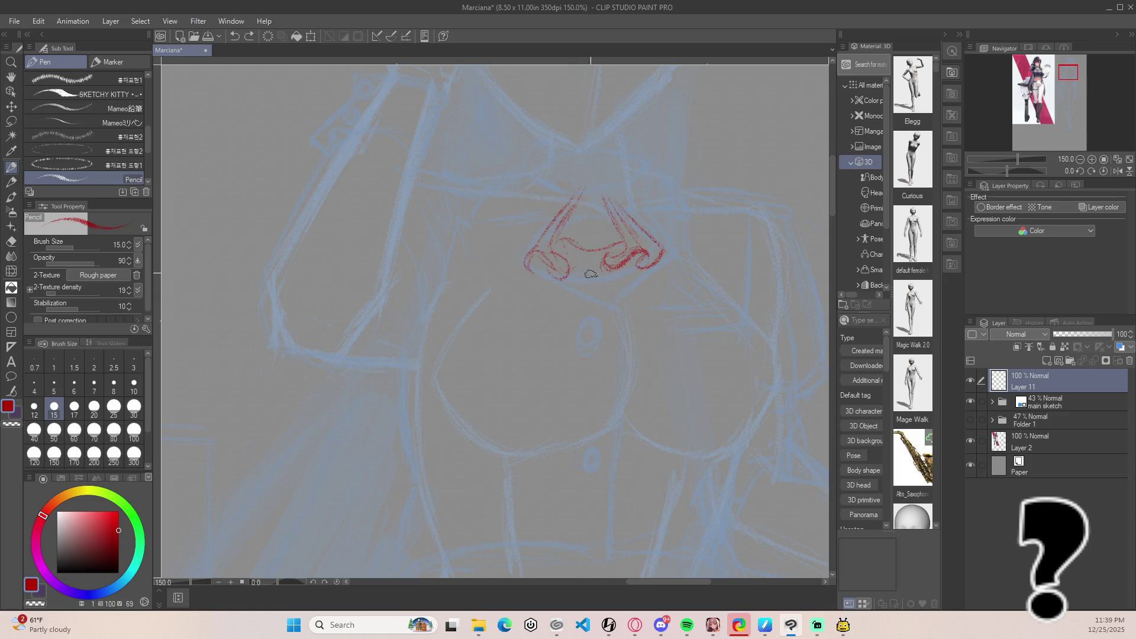
Trace loops and curves around the cravat's left fold in red, redoing one misdrawn stroke.
mouse_move(607, 258)
mouse_down()
mouse_move(619, 269)
mouse_move(604, 247)
mouse_move(573, 245)
mouse_up()
key(ctrl+z)
drag(548, 262, 537, 271)
drag(530, 257, 545, 261)
scroll(491, 196, down, 4)
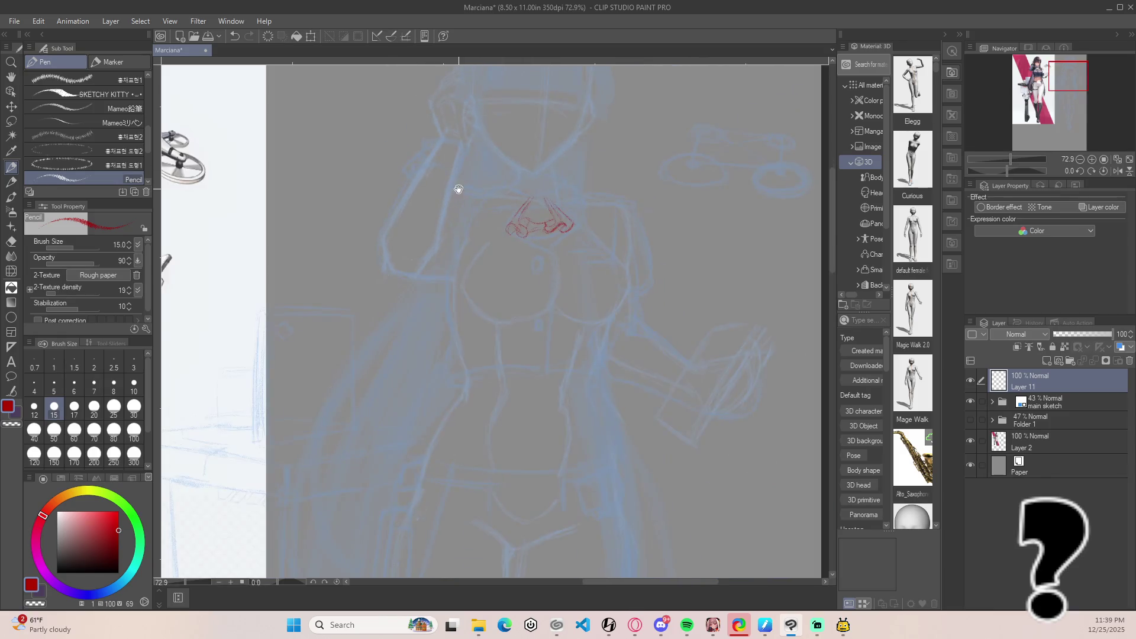
scroll(318, 274, up, 3)
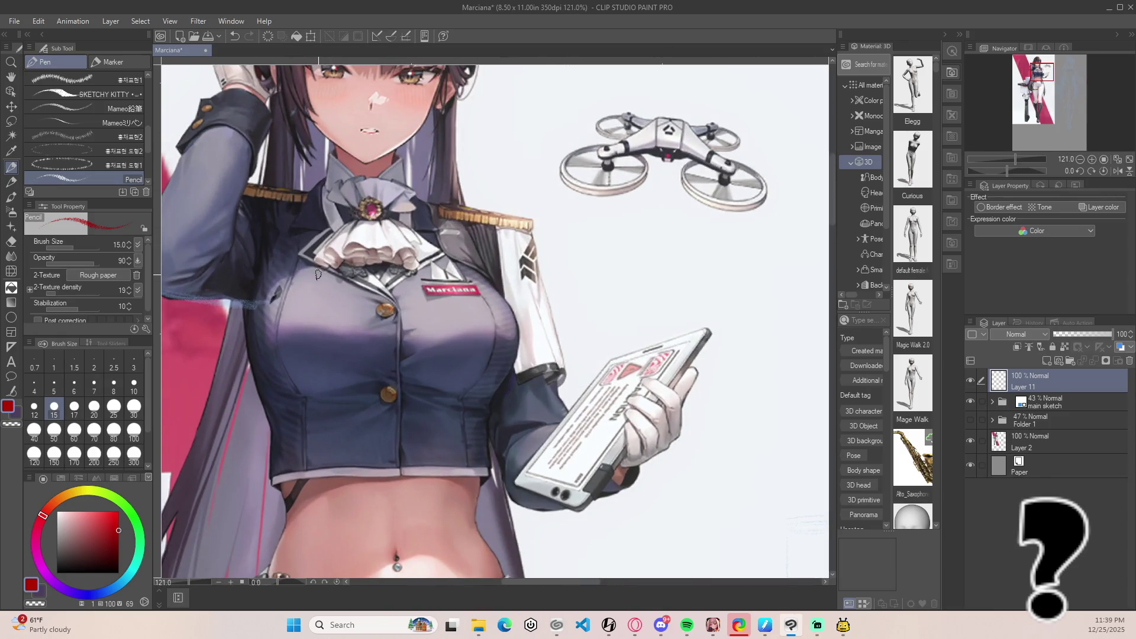
drag(405, 257, 366, 249)
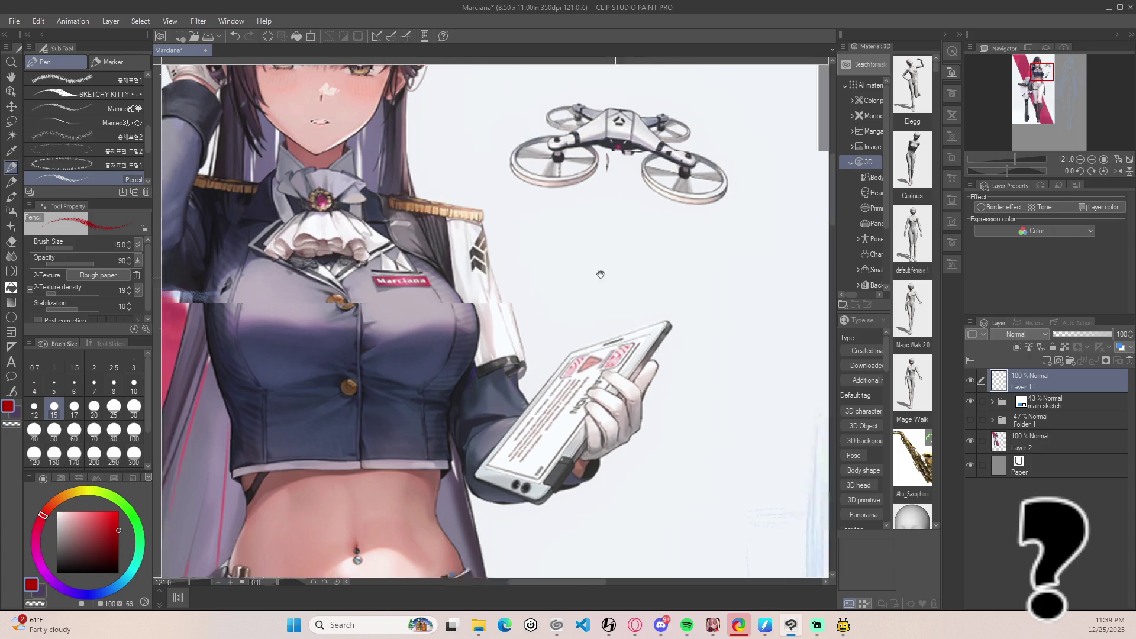
scroll(601, 274, down, 5)
scroll(640, 231, up, 3)
drag(750, 239, 590, 245)
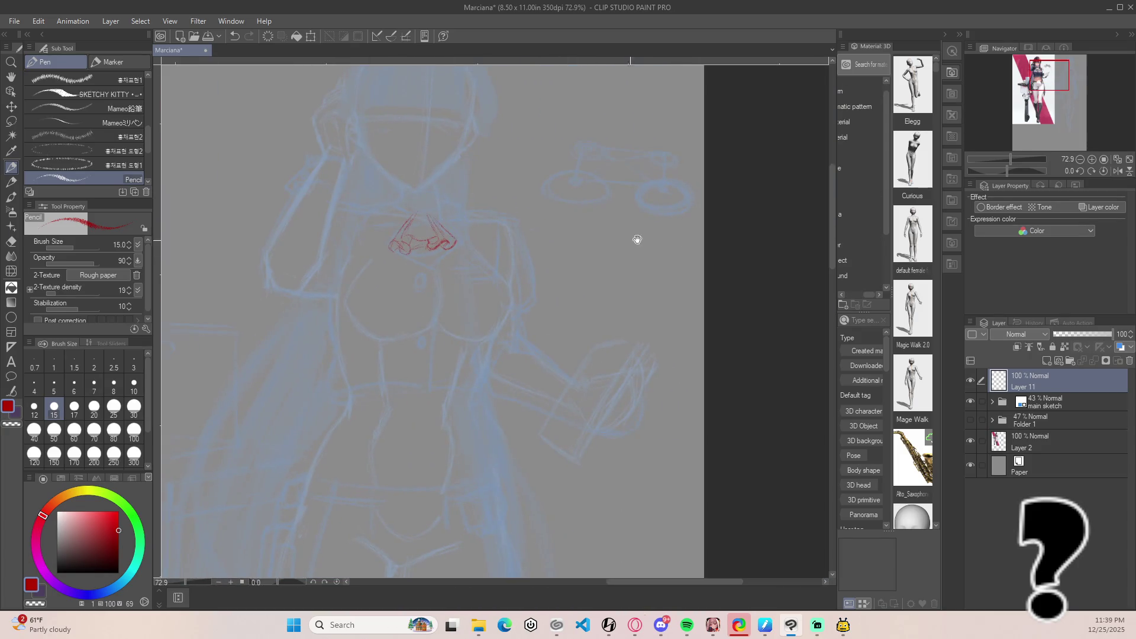
scroll(449, 260, up, 5)
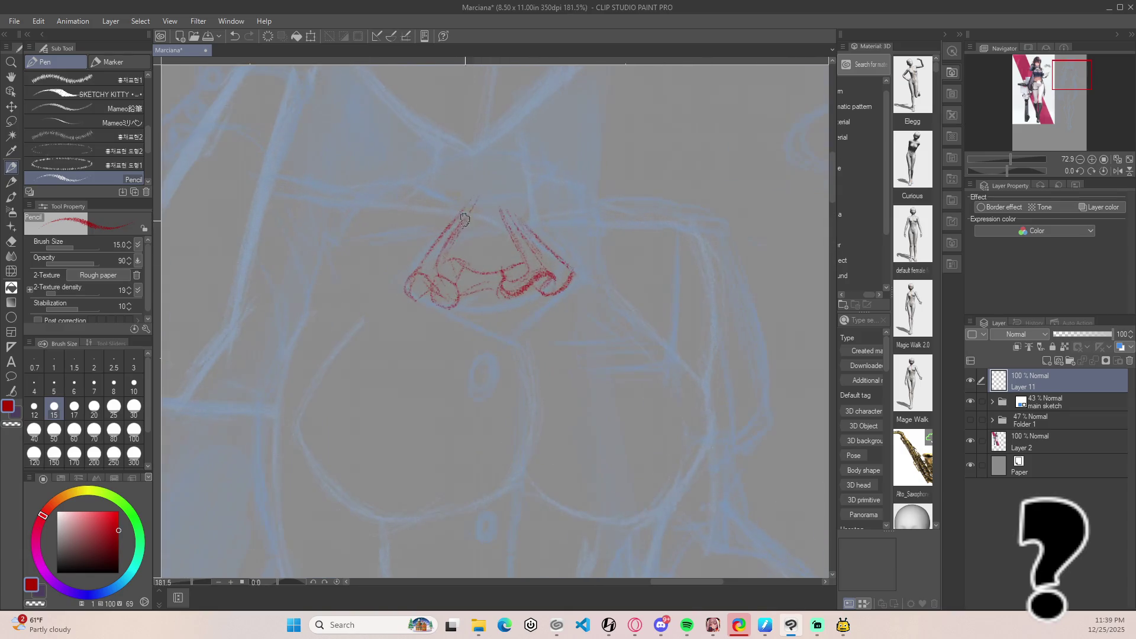
mouse_move(455, 280)
mouse_down()
mouse_move(483, 278)
mouse_move(465, 297)
mouse_up()
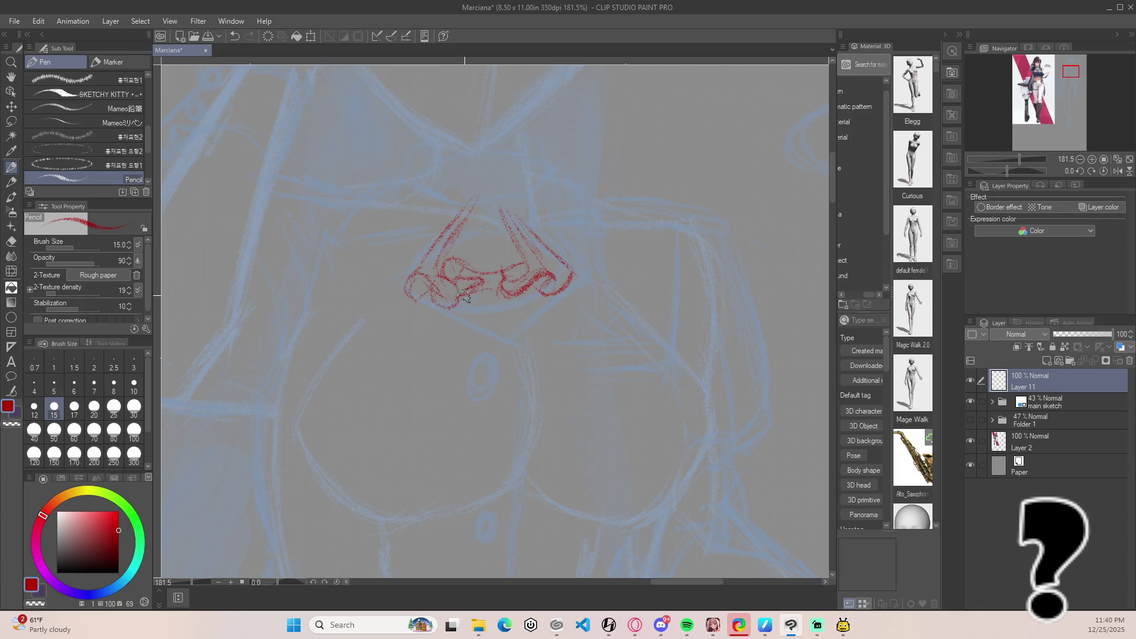
Add a short red stroke above the cravat's left edge.
key(e)
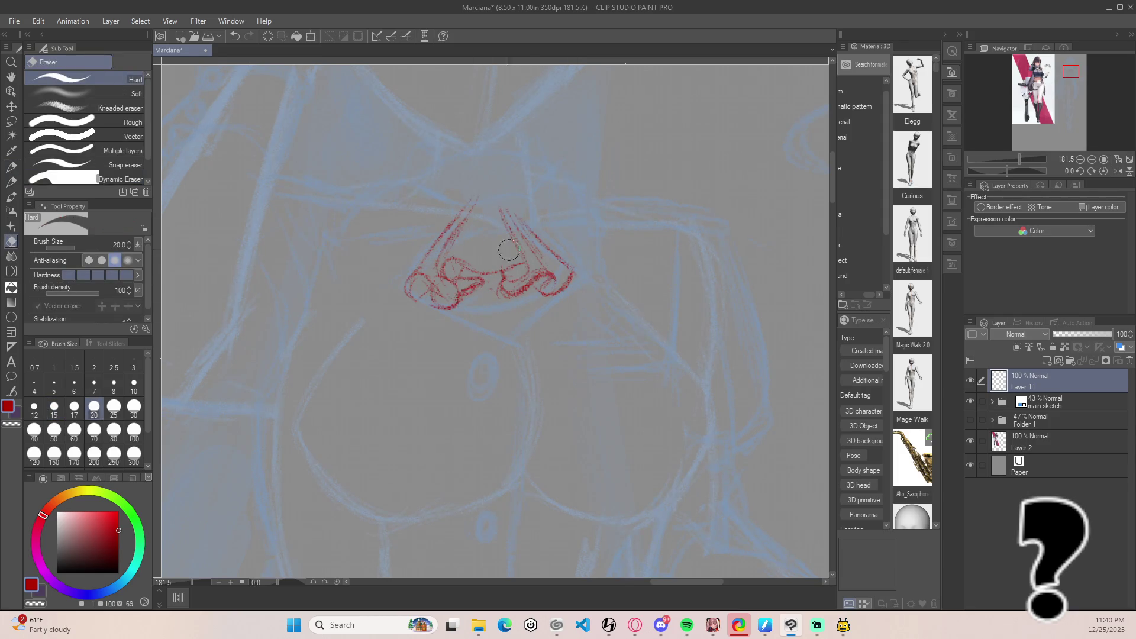
key(p)
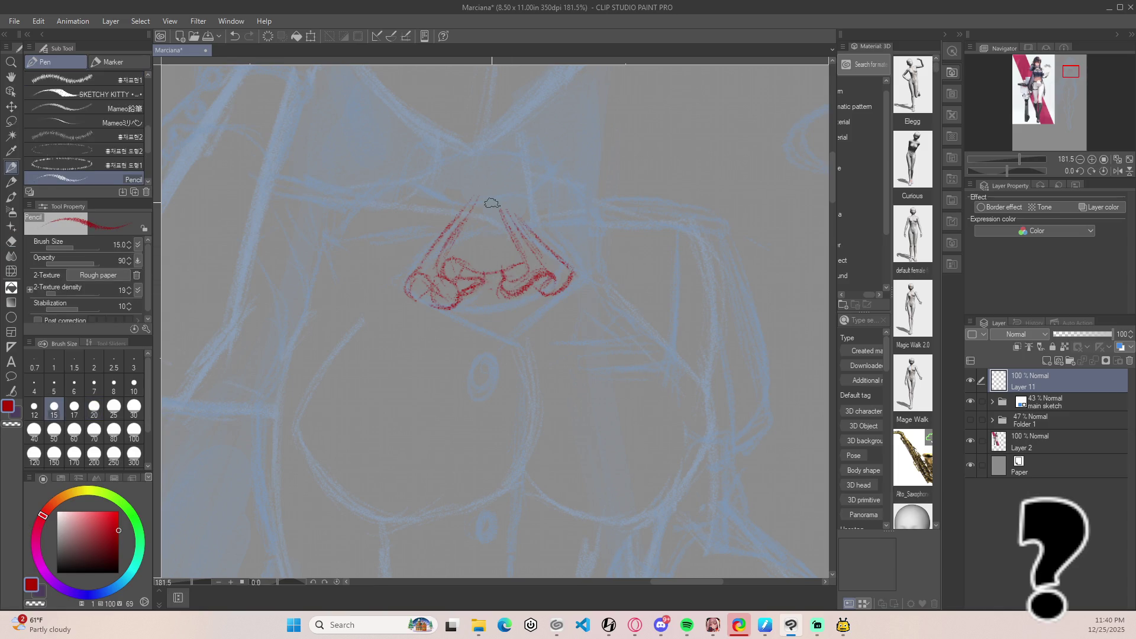
scroll(381, 140, down, 5)
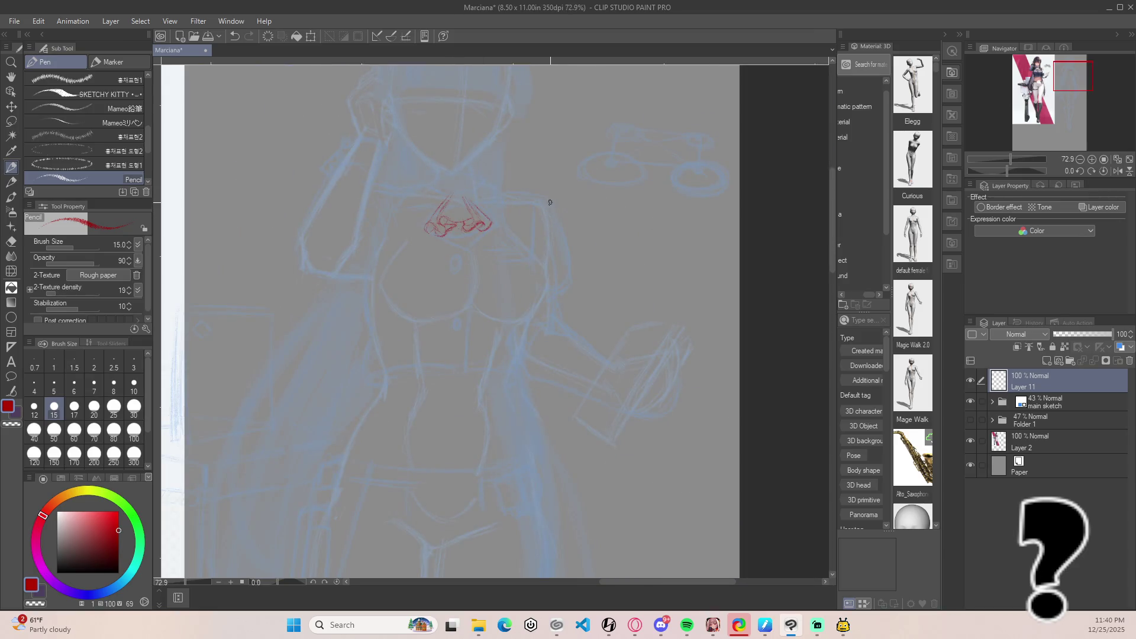
scroll(494, 225, down, 2)
scroll(494, 225, up, 6)
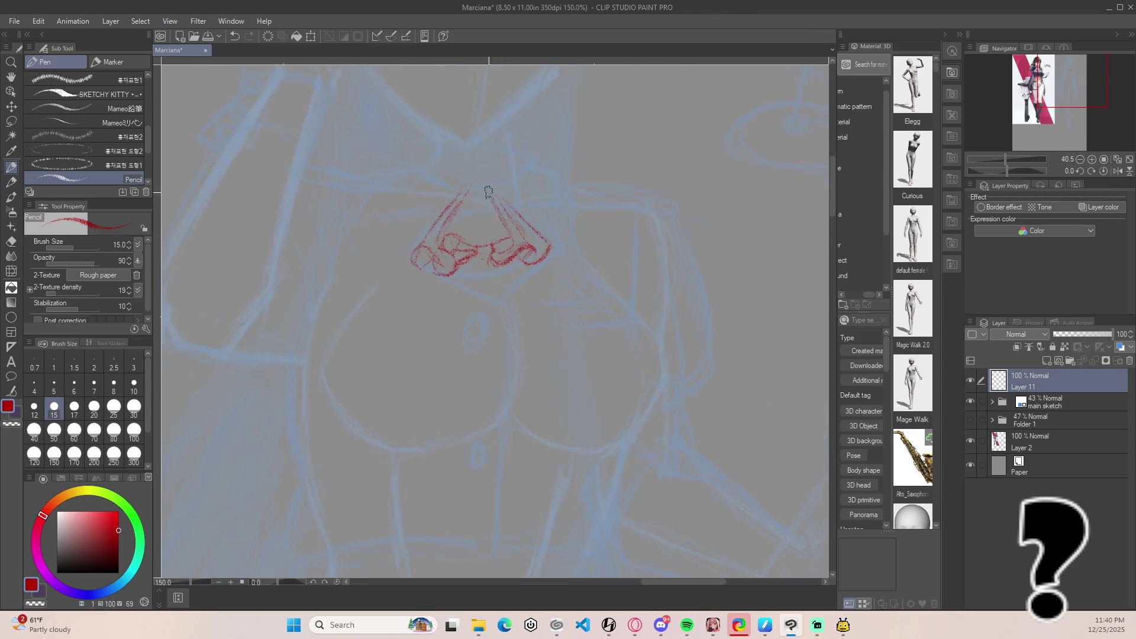
mouse_move(515, 296)
mouse_down()
mouse_move(516, 318)
mouse_move(554, 308)
mouse_move(533, 291)
mouse_move(549, 294)
mouse_move(506, 296)
mouse_move(496, 282)
mouse_move(555, 269)
mouse_move(558, 298)
mouse_up()
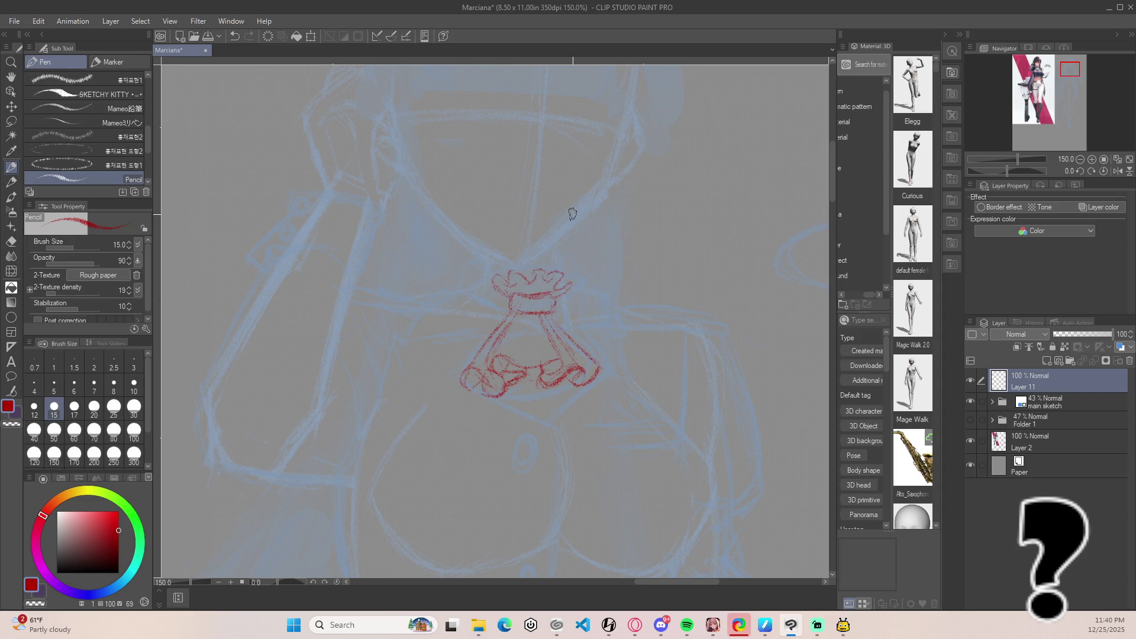
Replace the cravat's wavy top stroke with a neck curve and a new knot top edge.
scroll(551, 320, down, 1)
scroll(550, 321, down, 3)
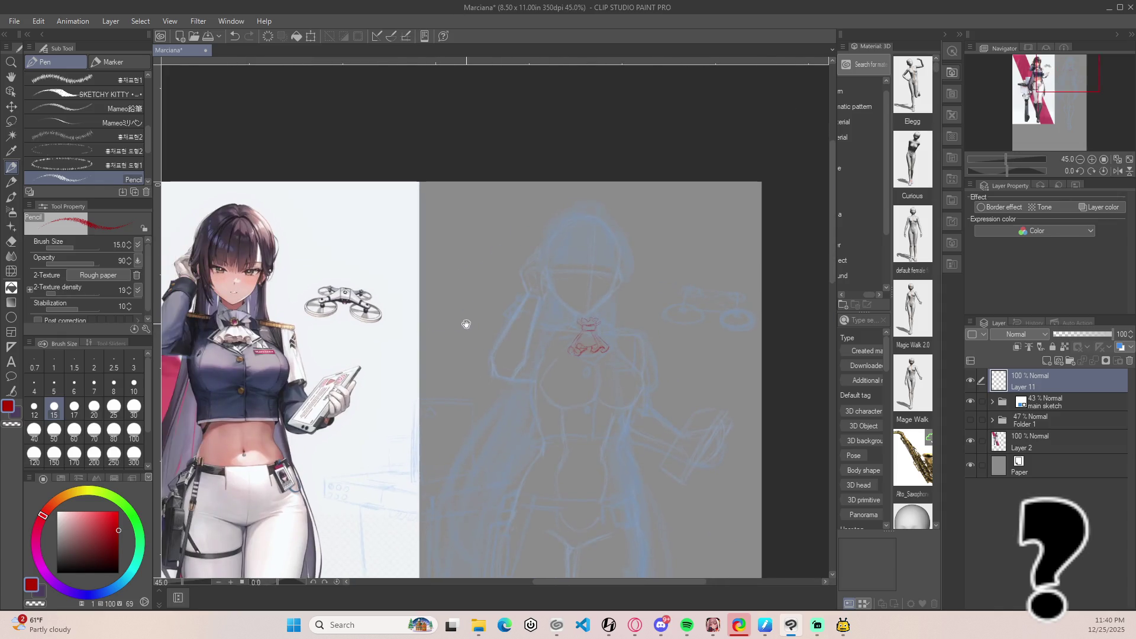
scroll(236, 314, up, 2)
scroll(237, 314, up, 1)
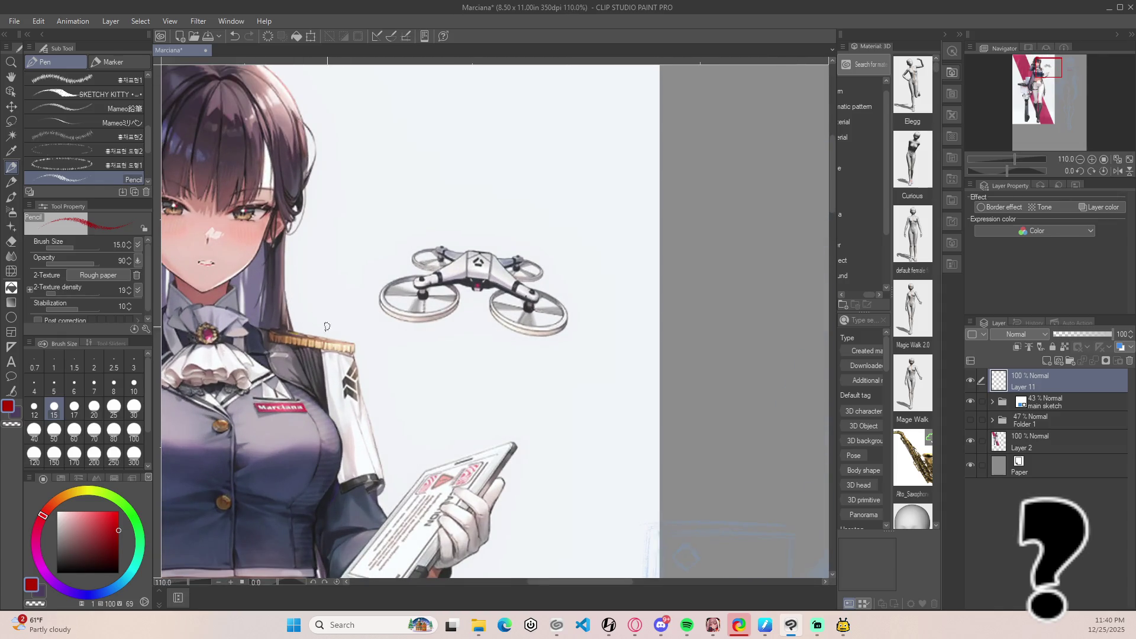
scroll(543, 341, up, 1)
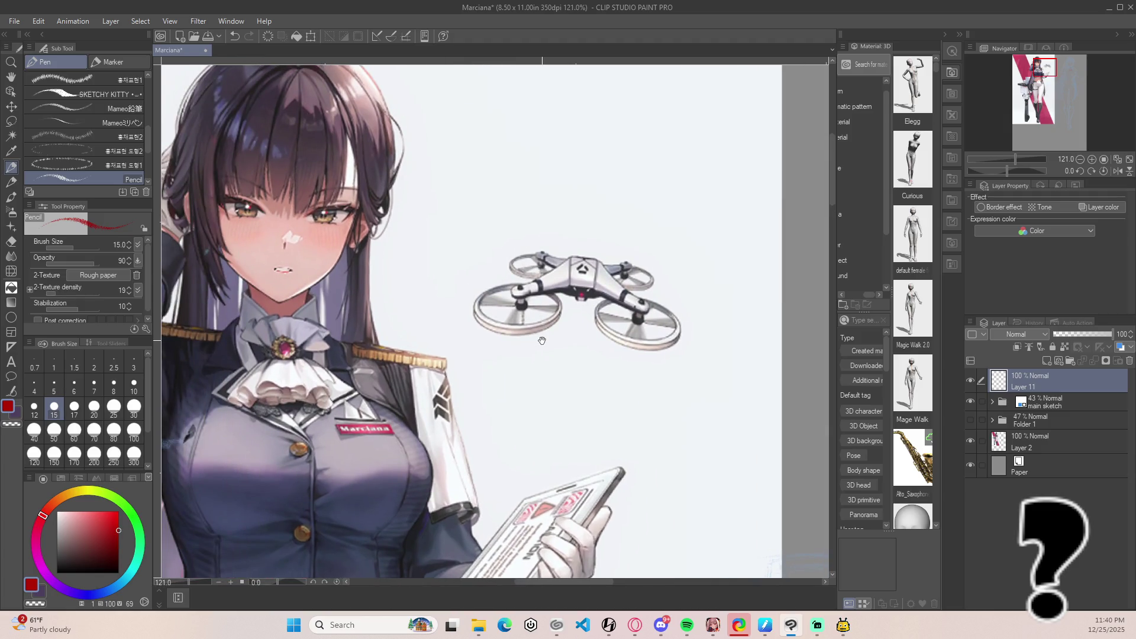
scroll(542, 341, right, 10)
scroll(557, 296, up, 3)
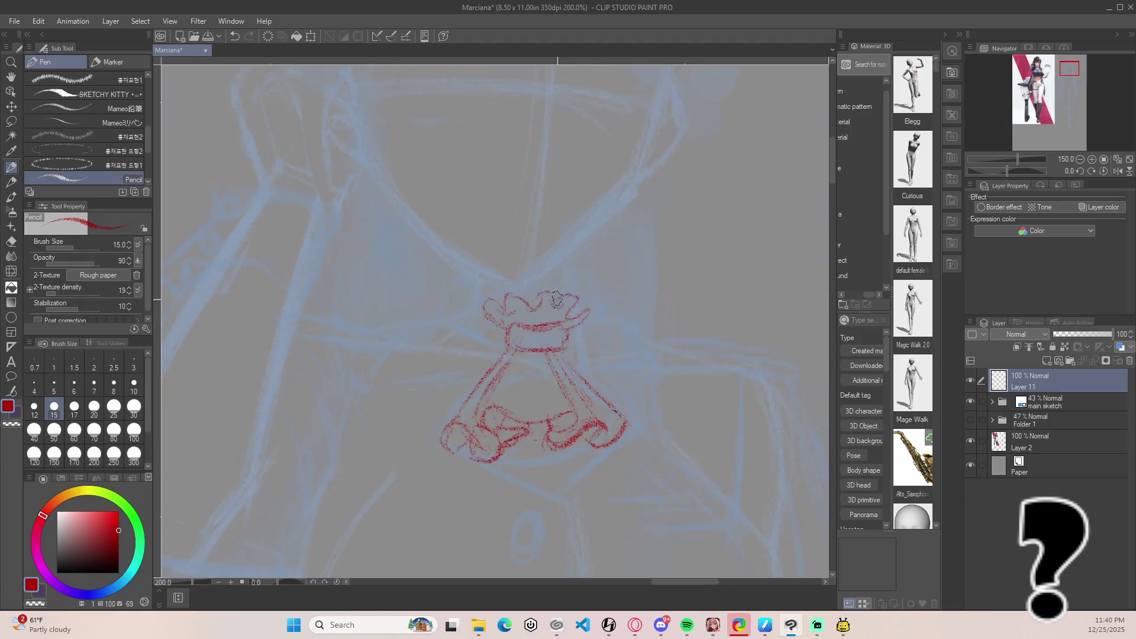
scroll(557, 297, up, 1)
key(ctrl+z)
key(ctrl+z)
mouse_move(496, 334)
mouse_down()
mouse_move(478, 299)
mouse_move(581, 304)
mouse_move(556, 324)
mouse_up()
drag(490, 301, 552, 301)
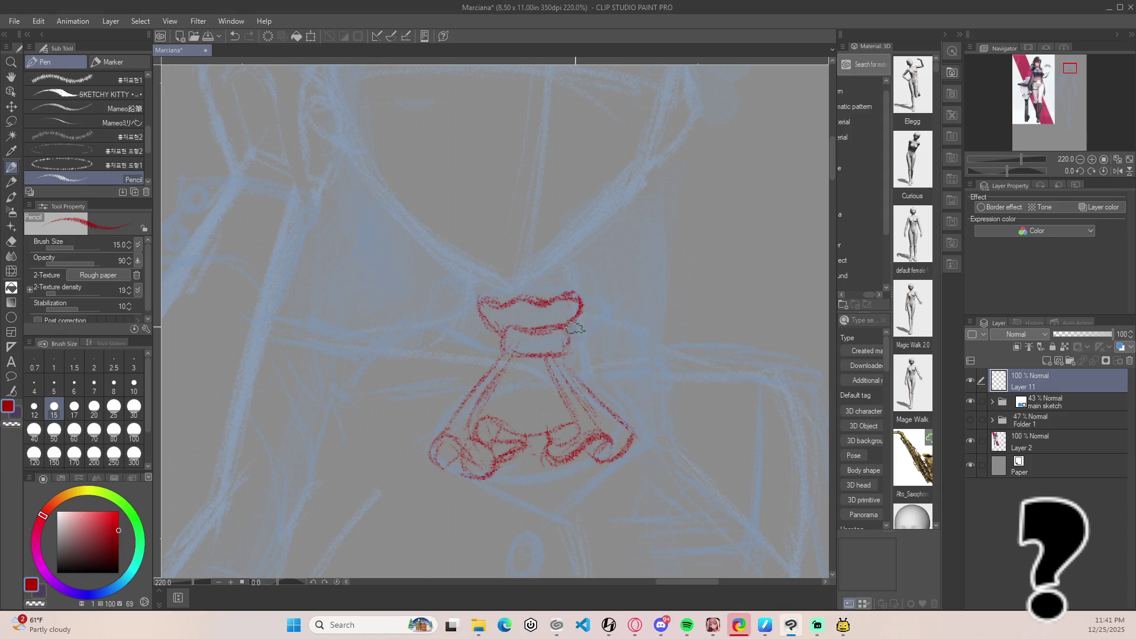
Redraw the neck curving up from the collar and the knot's right side curving back.
key(ctrl+z)
key(ctrl+z)
mouse_move(503, 332)
mouse_down()
mouse_move(488, 295)
mouse_move(508, 323)
mouse_move(524, 290)
mouse_move(525, 300)
mouse_move(574, 287)
mouse_move(573, 319)
mouse_move(559, 326)
mouse_move(592, 301)
mouse_up()
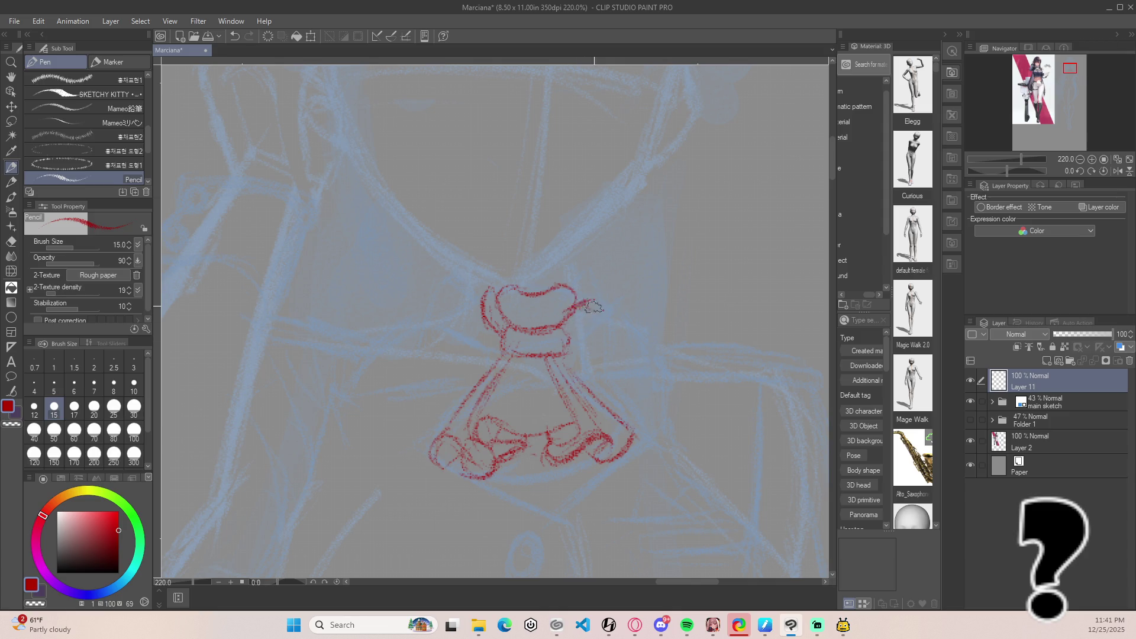
drag(568, 340, 595, 318)
scroll(787, 169, down, 5)
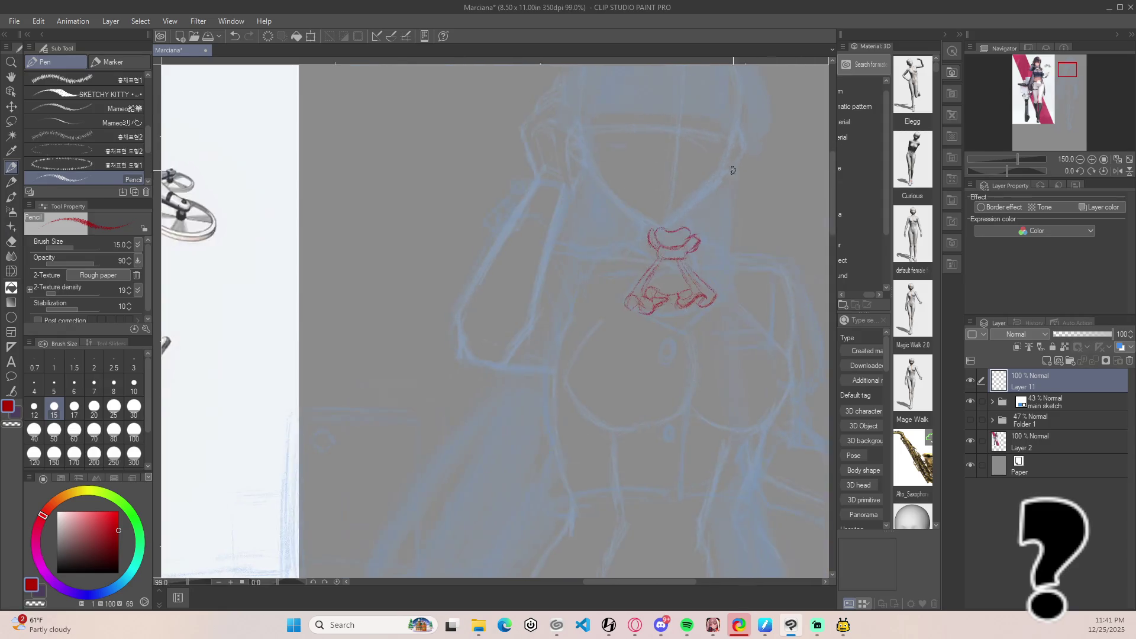
Draw the knot's oval rim in red and reinforce its left and right sides down the neck.
drag(430, 234, 574, 247)
scroll(575, 247, up, 2)
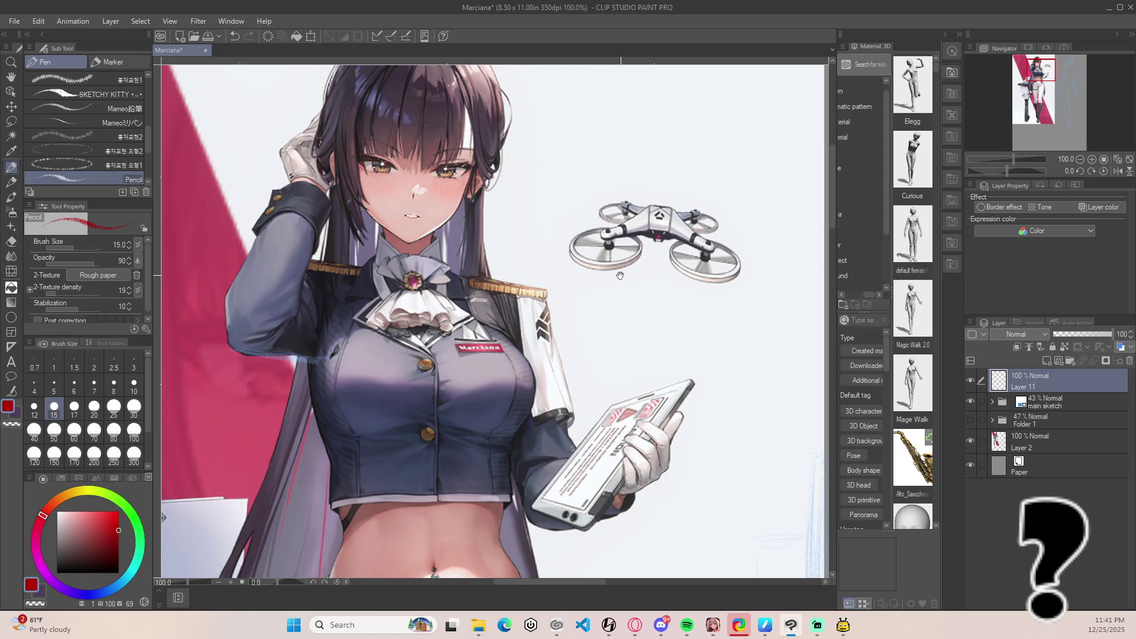
scroll(627, 276, right, 3)
mouse_move(690, 286)
mouse_down()
mouse_move(533, 299)
mouse_move(436, 287)
mouse_up()
scroll(437, 287, up, 2)
scroll(365, 200, up, 2)
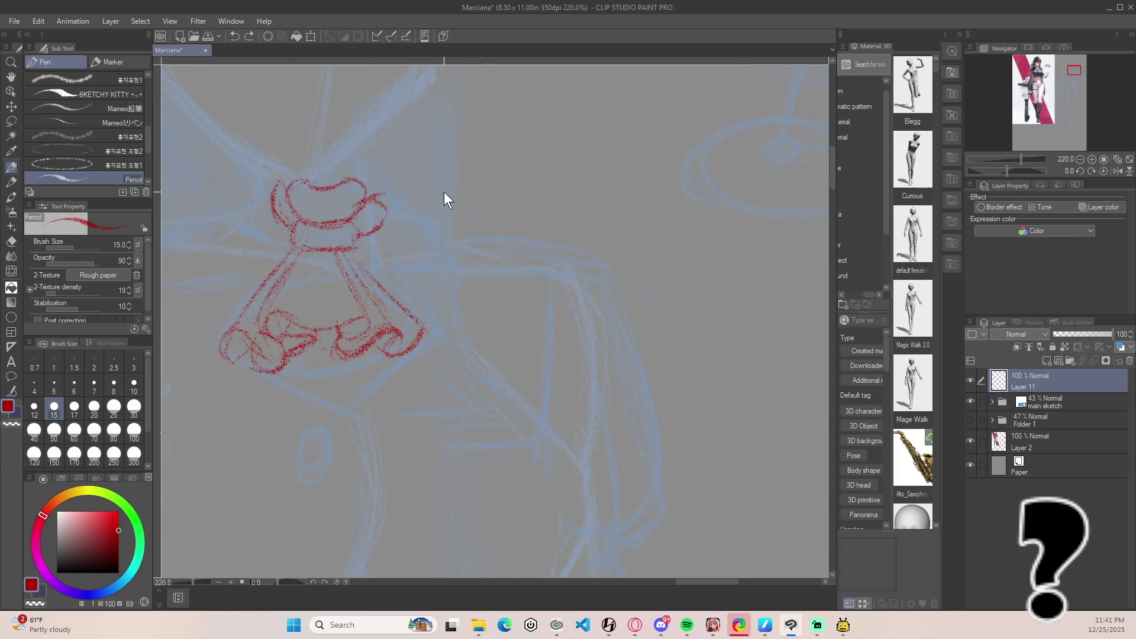
mouse_move(289, 195)
mouse_down()
mouse_move(311, 181)
mouse_move(369, 189)
mouse_move(356, 221)
mouse_up()
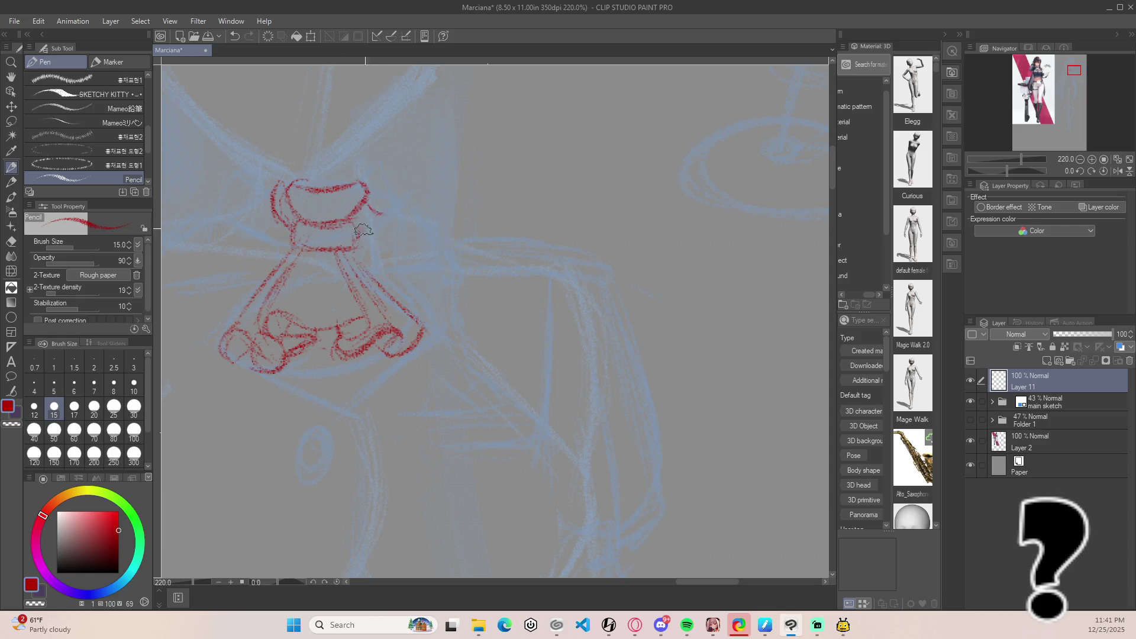
mouse_move(360, 200)
mouse_down()
mouse_move(386, 214)
mouse_move(372, 229)
mouse_up()
mouse_move(279, 193)
mouse_down()
mouse_move(296, 197)
mouse_move(281, 229)
mouse_move(252, 234)
mouse_move(266, 211)
mouse_move(251, 225)
mouse_up()
mouse_move(362, 244)
mouse_down()
mouse_move(382, 229)
mouse_move(364, 236)
mouse_move(372, 203)
mouse_move(391, 225)
mouse_move(385, 213)
mouse_move(316, 185)
mouse_up()
scroll(355, 80, down, 5)
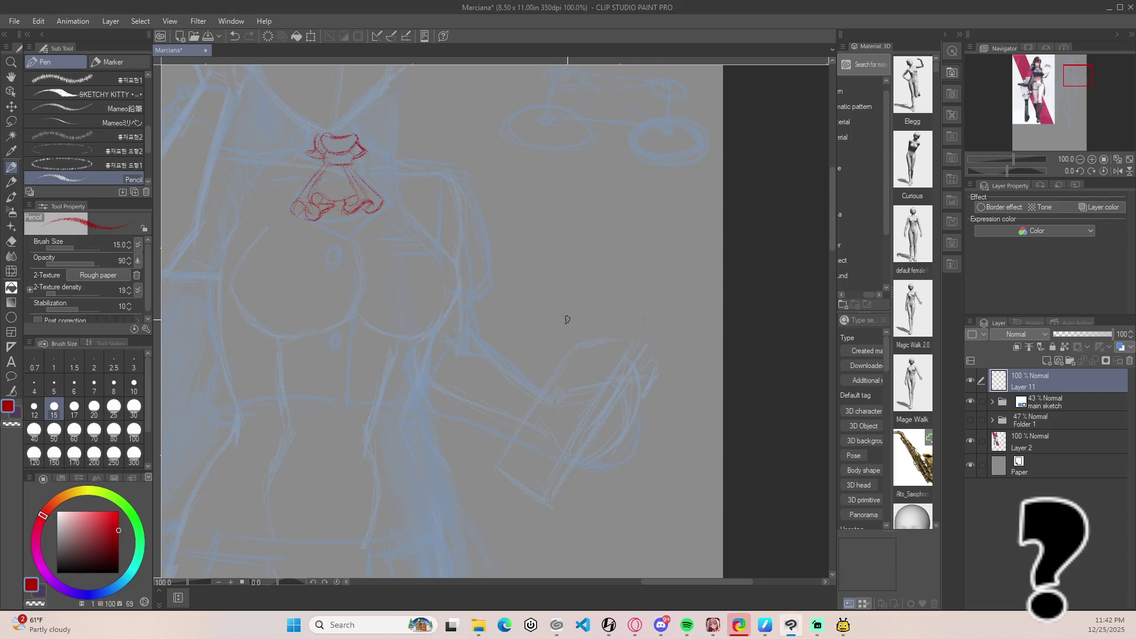
Draw a small loop and knot strokes atop the cravat, retrying the knot twice.
scroll(568, 317, down, 3)
drag(547, 272, 634, 291)
scroll(367, 245, up, 1)
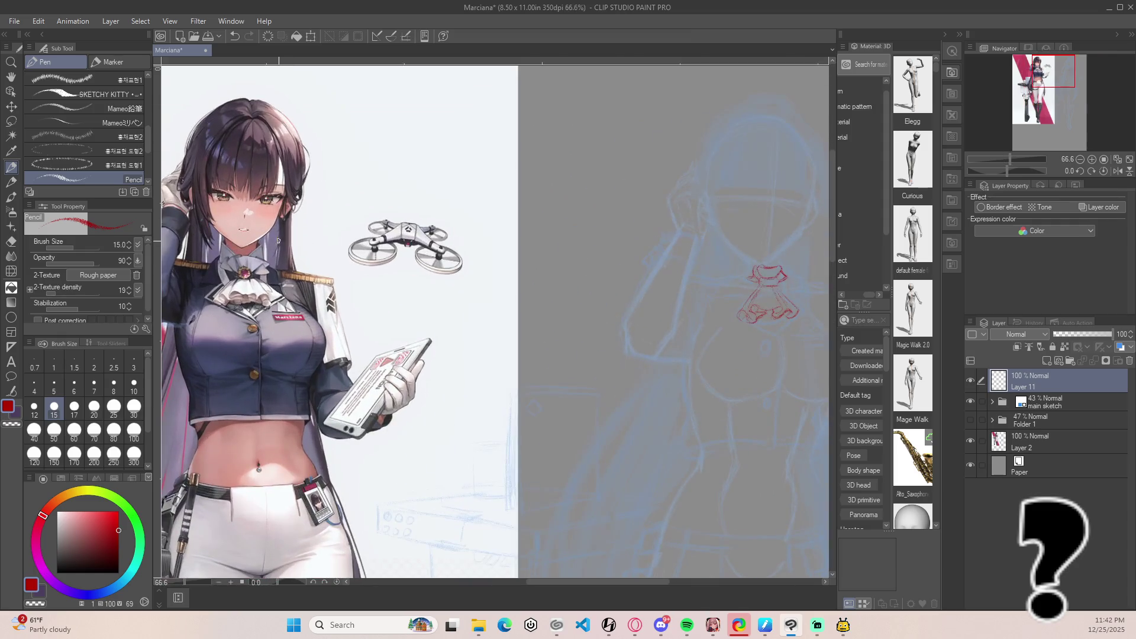
scroll(268, 246, up, 1)
drag(269, 246, 320, 254)
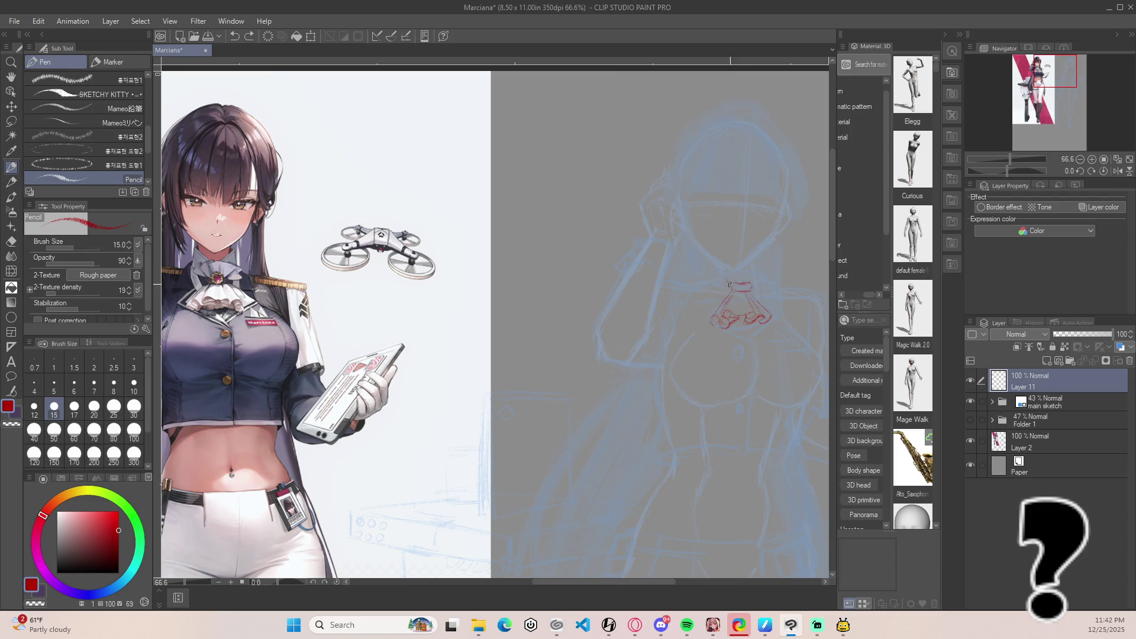
drag(730, 283, 725, 281)
mouse_move(730, 277)
mouse_down()
mouse_move(745, 267)
mouse_move(732, 272)
mouse_up()
key(ctrl+z)
key(ctrl+z)
mouse_move(743, 277)
mouse_down()
mouse_move(750, 271)
mouse_move(737, 272)
mouse_up()
key(ctrl+z)
Add small bow strokes at the collar, on the bow's left side and its centre knot.
drag(761, 284, 749, 289)
scroll(687, 284, up, 1)
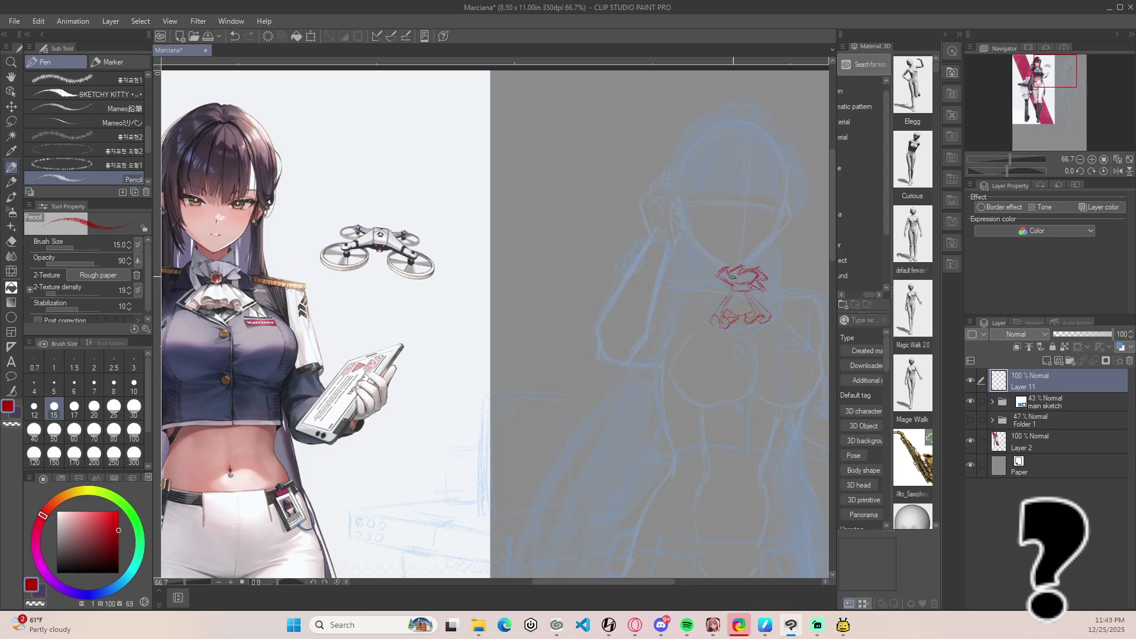
mouse_move(735, 271)
mouse_down()
mouse_move(738, 286)
mouse_move(757, 276)
mouse_up()
scroll(585, 284, down, 1)
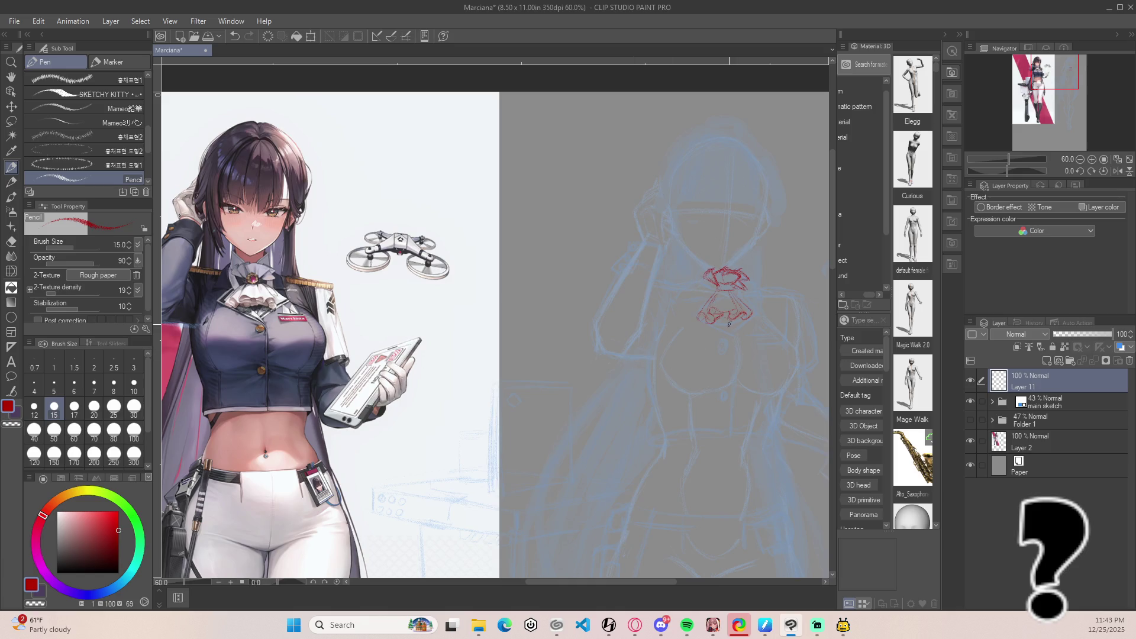
scroll(732, 323, up, 3)
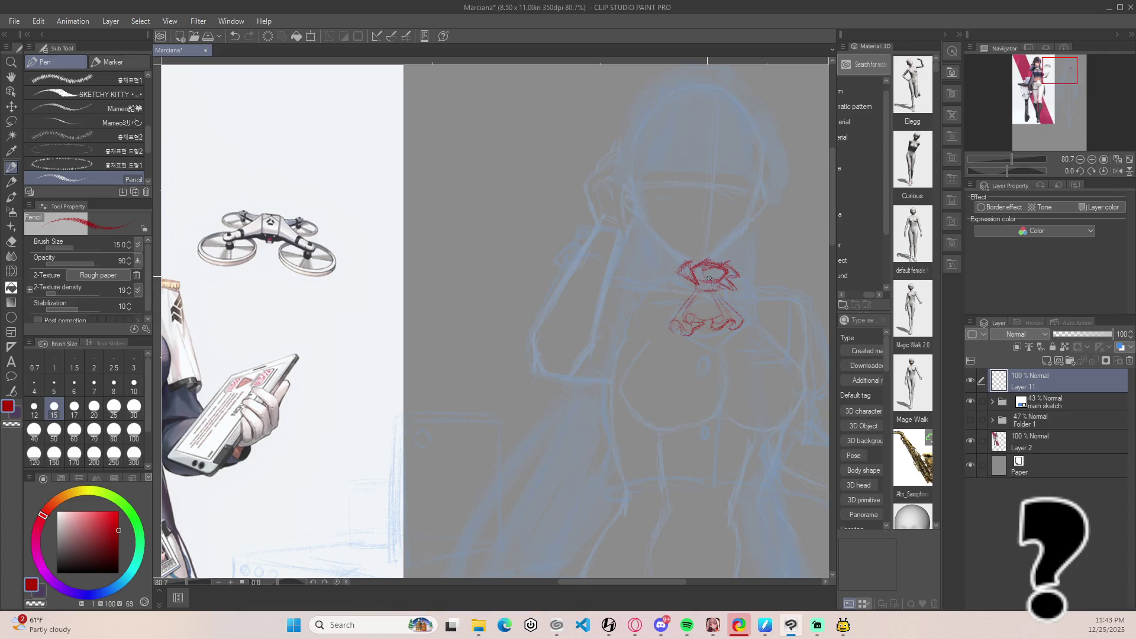
drag(708, 280, 716, 285)
Save the drawing and raise the main sketch folder's opacity to 87%.
key(ctrl+s)
scroll(658, 244, down, 5)
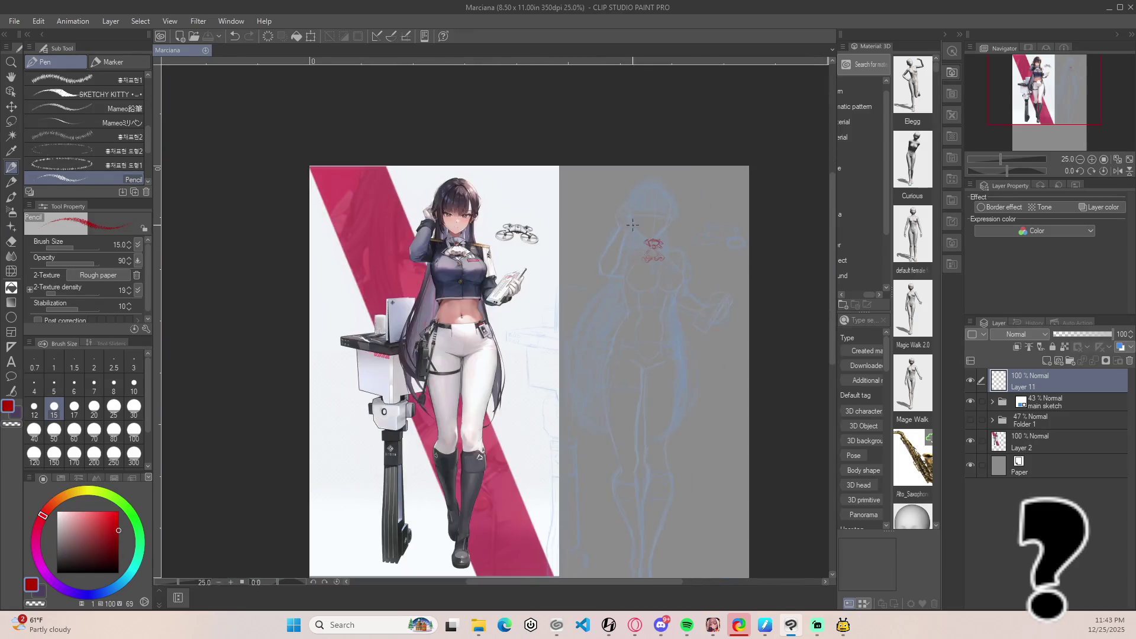
click(1096, 409)
drag(1093, 334, 1106, 335)
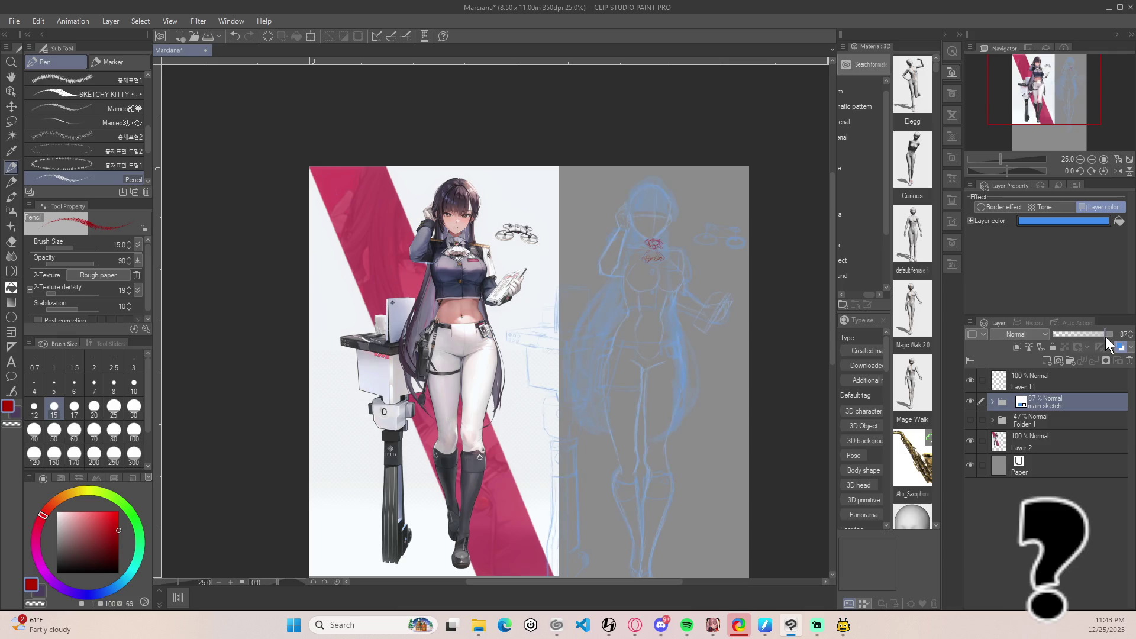
Change the main sketch's layer colour to dark navy 0F3768.
click(1121, 349)
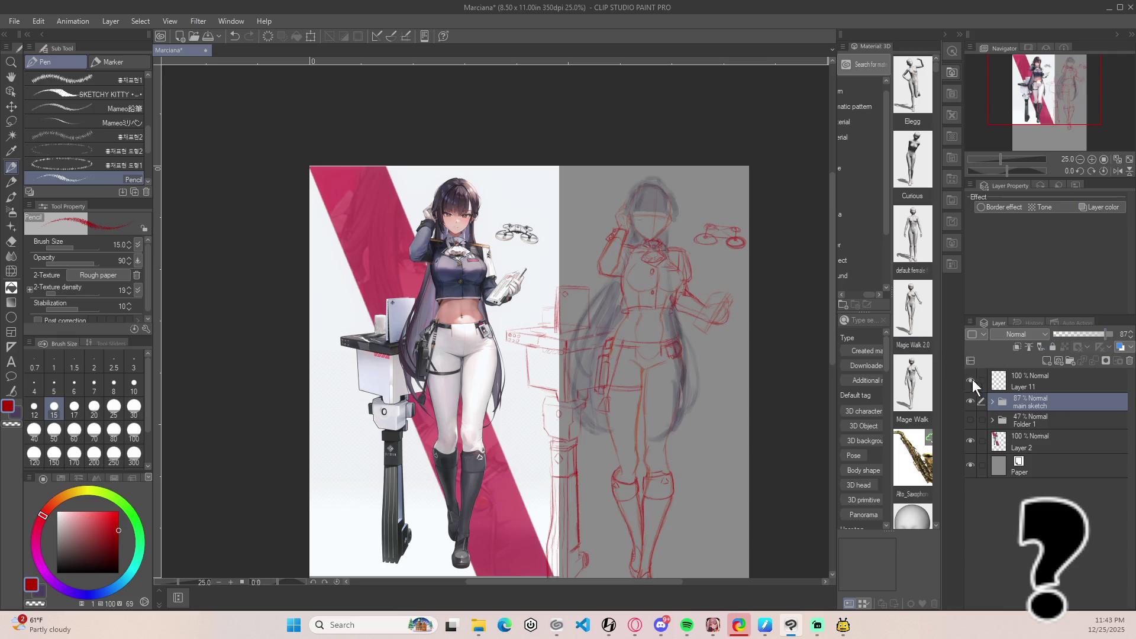
click(1122, 349)
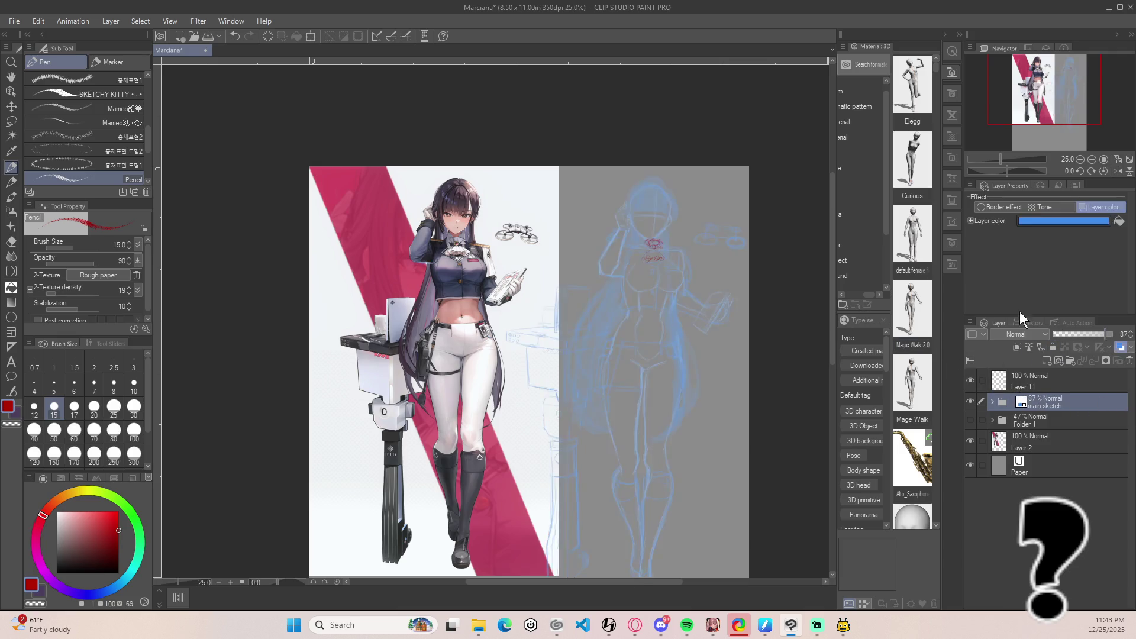
click(1078, 222)
click(722, 487)
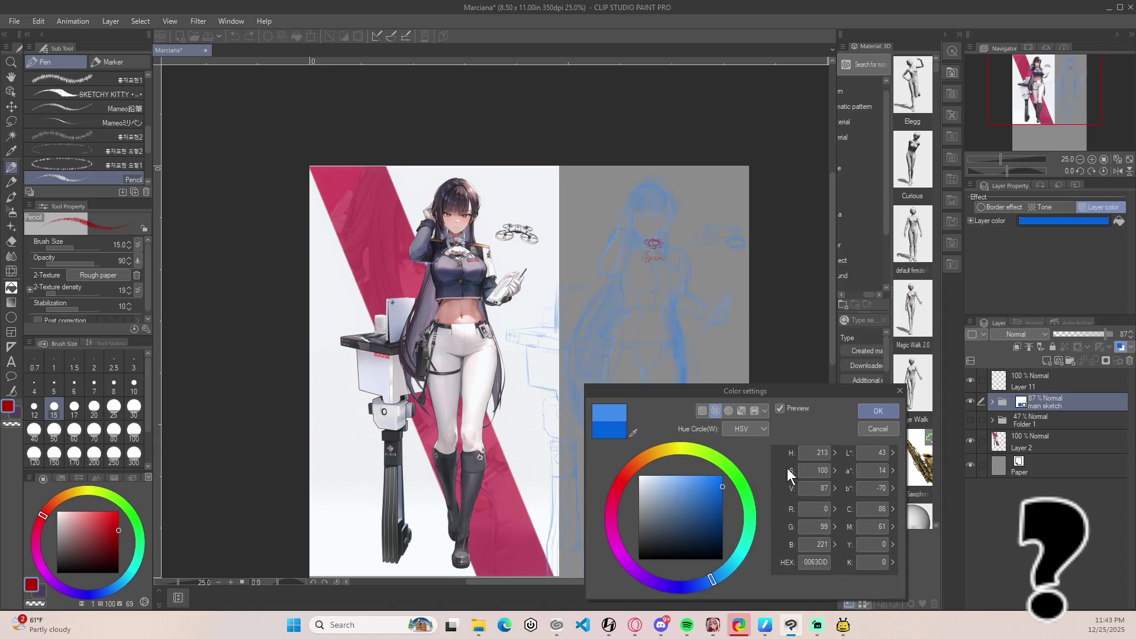
mouse_move(722, 520)
mouse_down()
mouse_move(718, 502)
mouse_move(713, 524)
mouse_up()
click(876, 410)
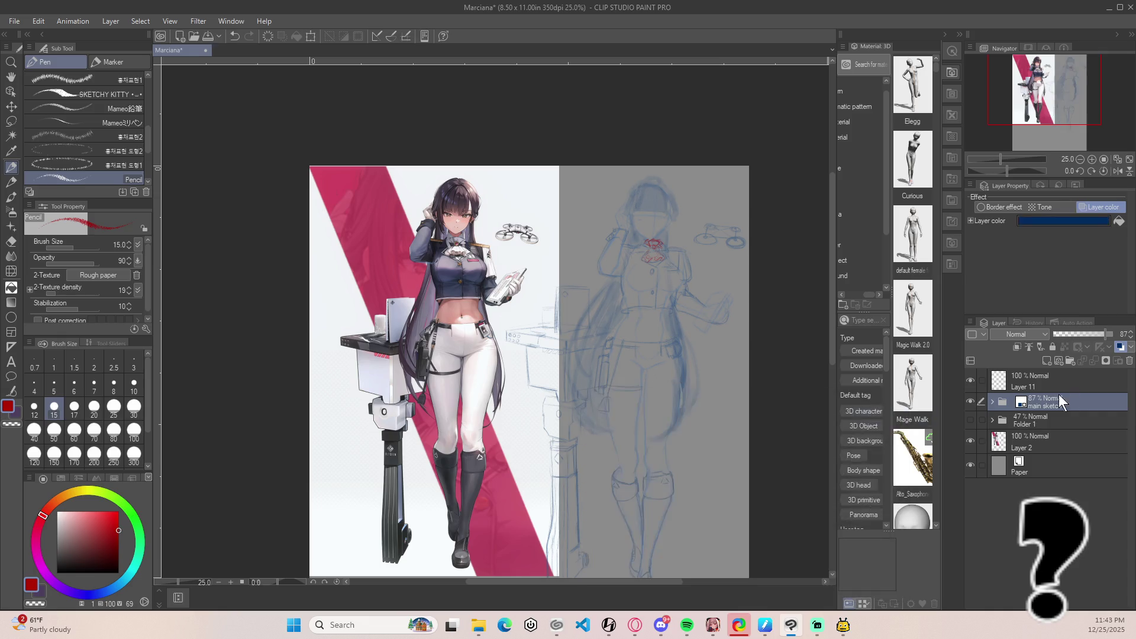
Save the drawing and zoom out to view the whole canvas.
key(ctrl+s)
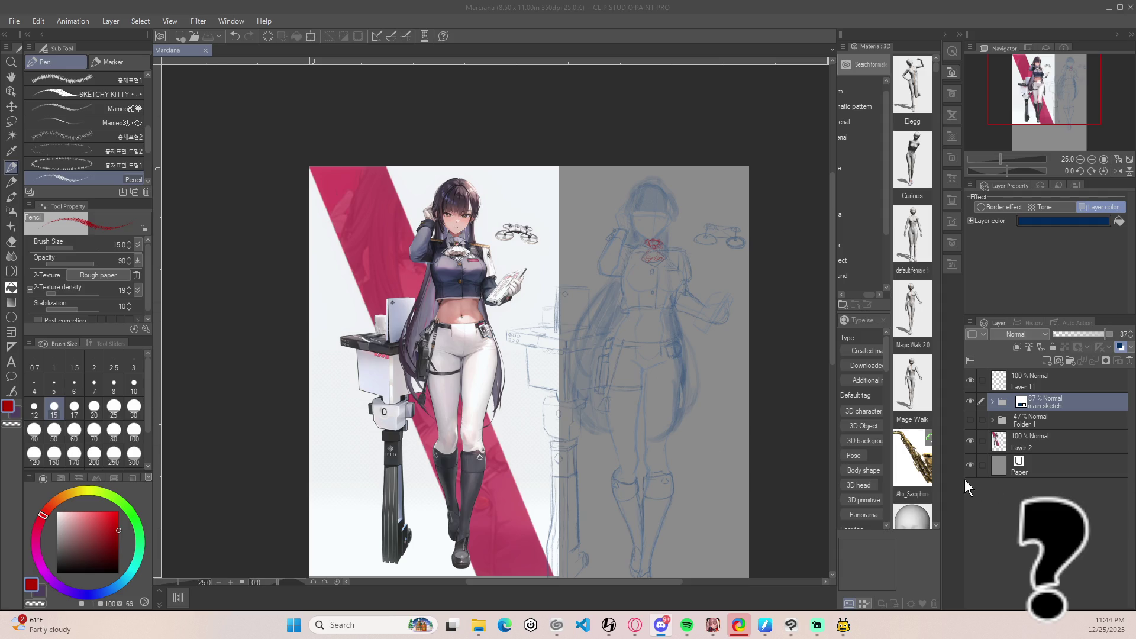
scroll(708, 472, down, 1)
scroll(681, 472, down, 1)
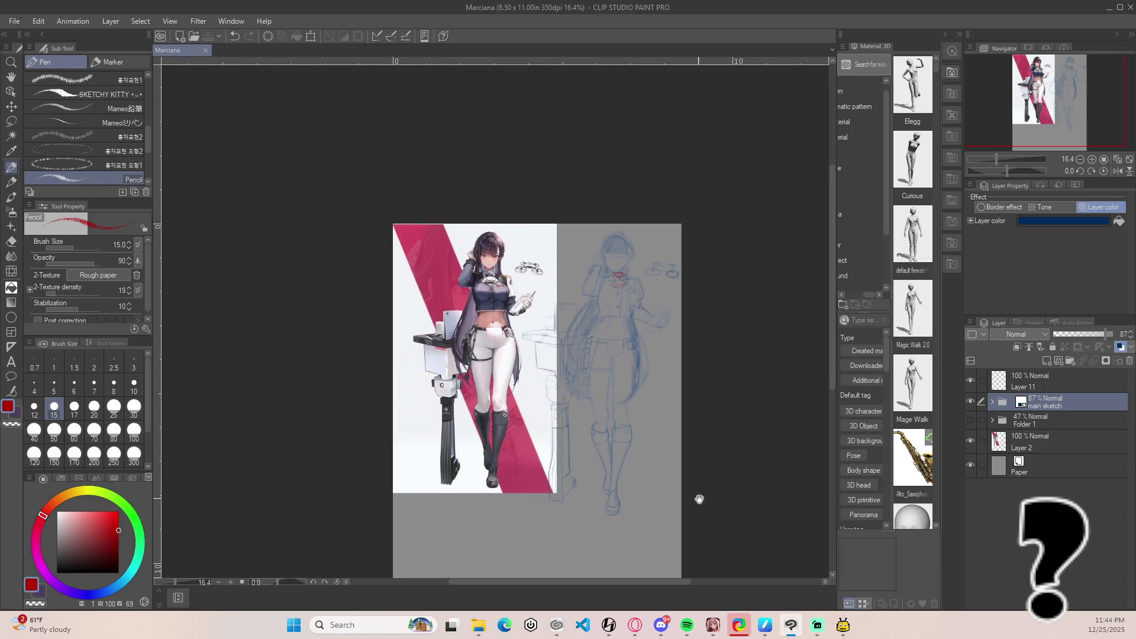